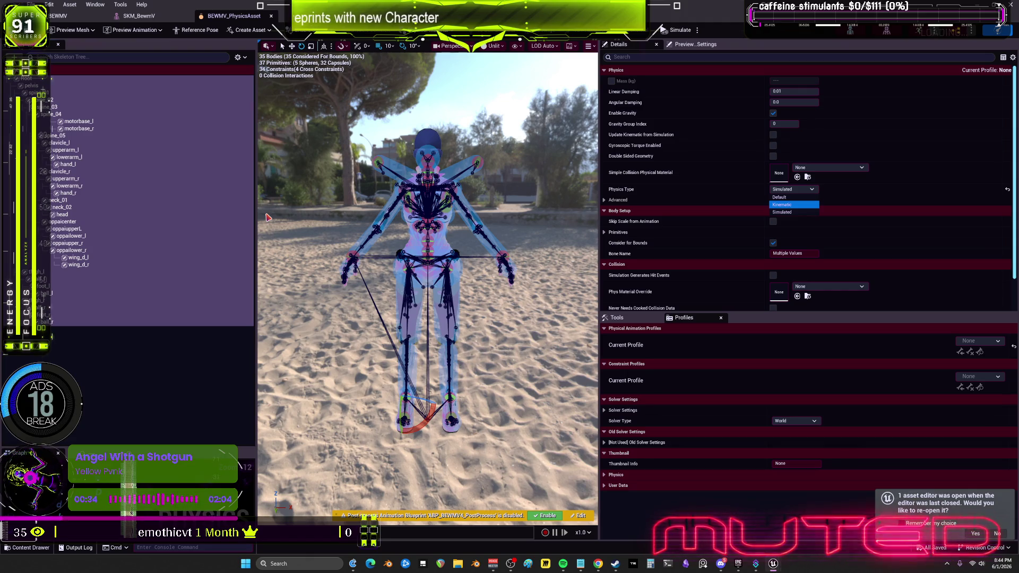
Confirm Kinematic as the BEWMV_PhysicsAsset bodies' physics type and save the asset
key("ctrl+z")
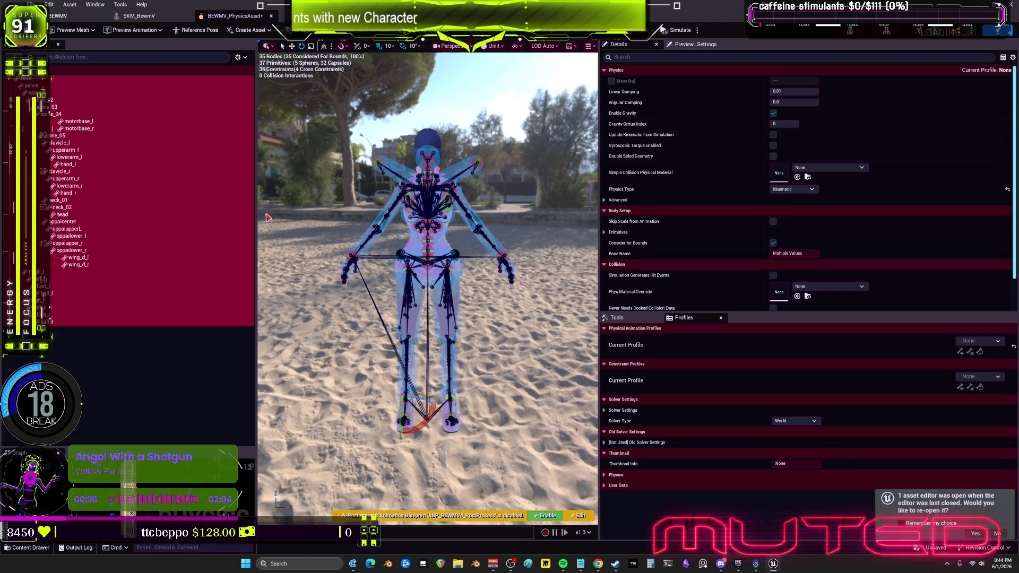
key("ctrl+s")
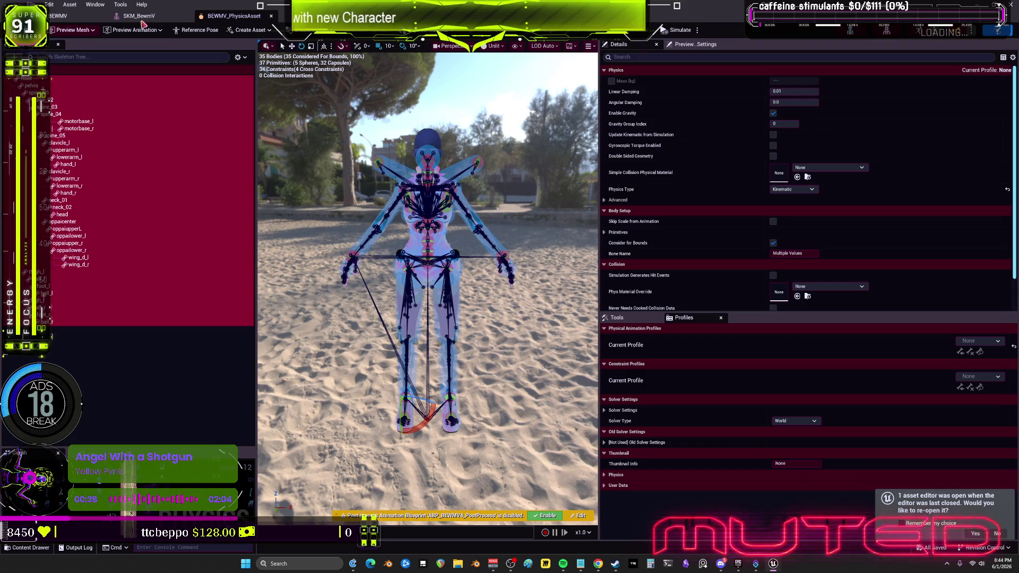
Close the physics asset and start Play, running the character and flying past the grey blocks
left_click(1011, 14)
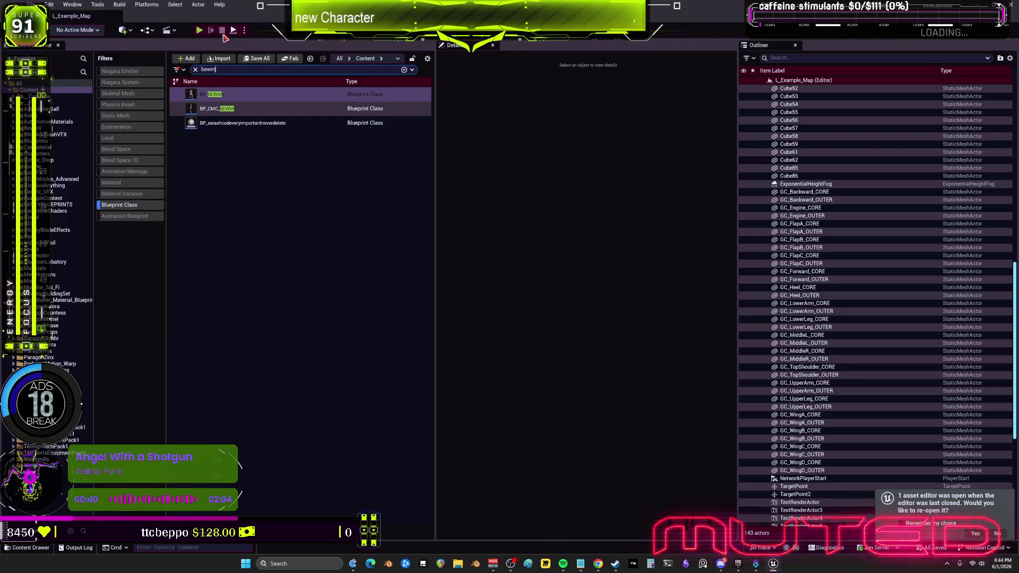
left_click(200, 32)
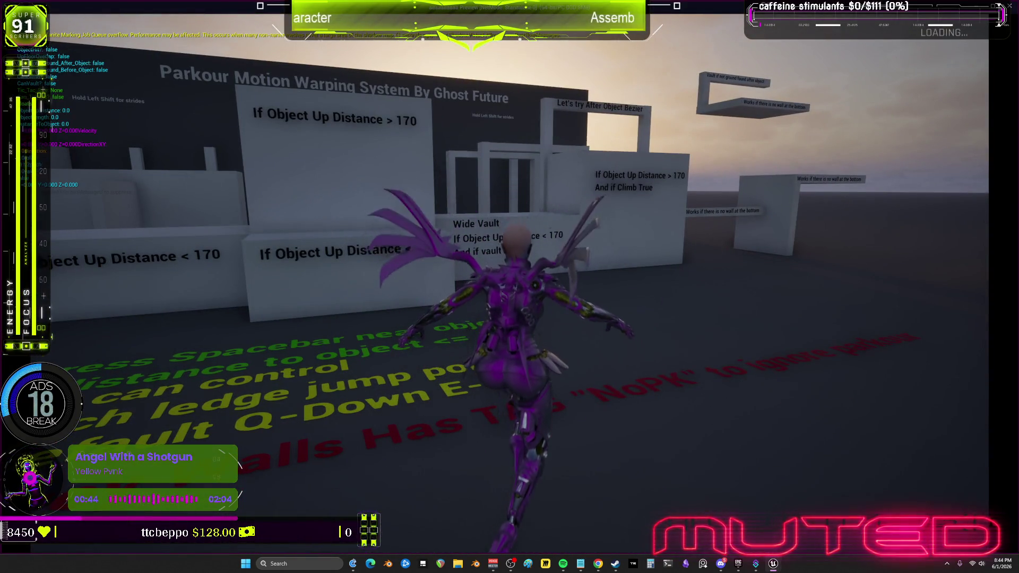
key("w")
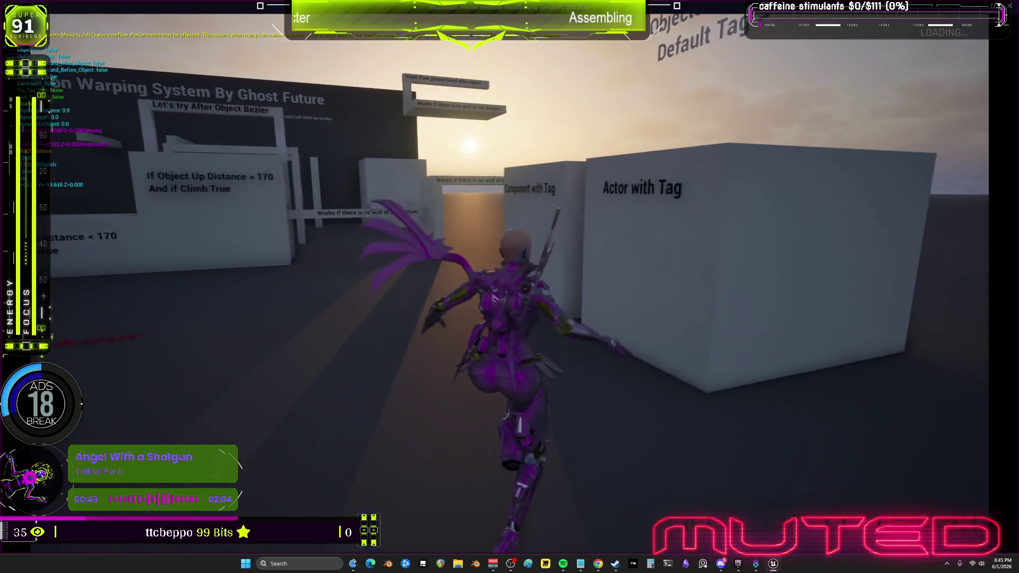
key("w")
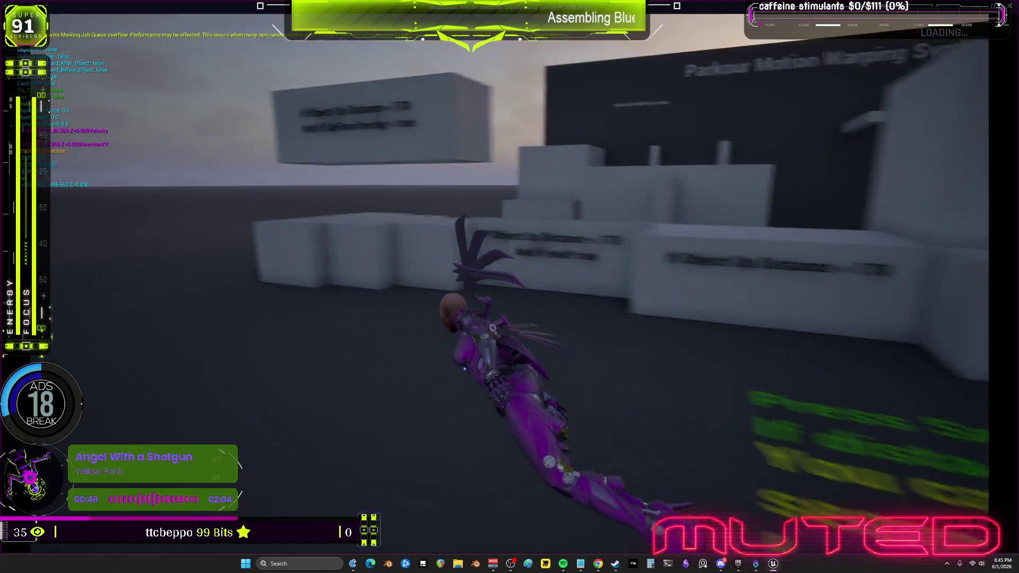
key("w")
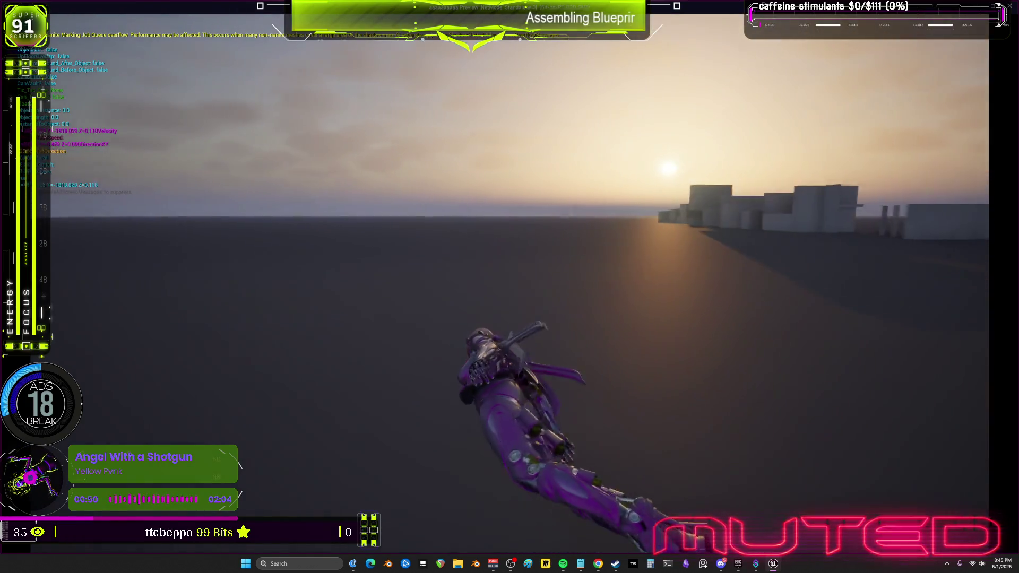
key("w")
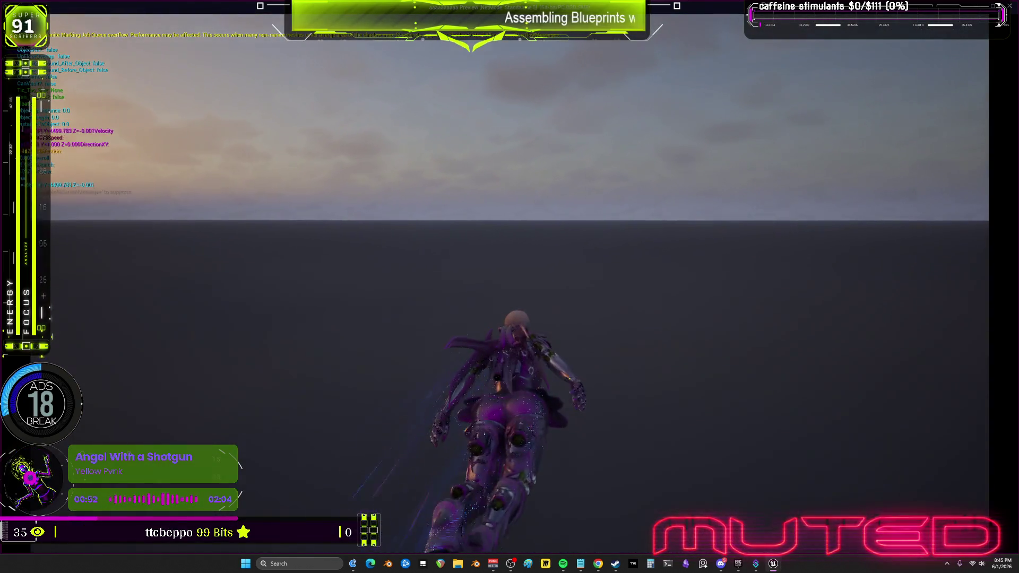
Land the character, then take off again and fly around the blocks
key("w")
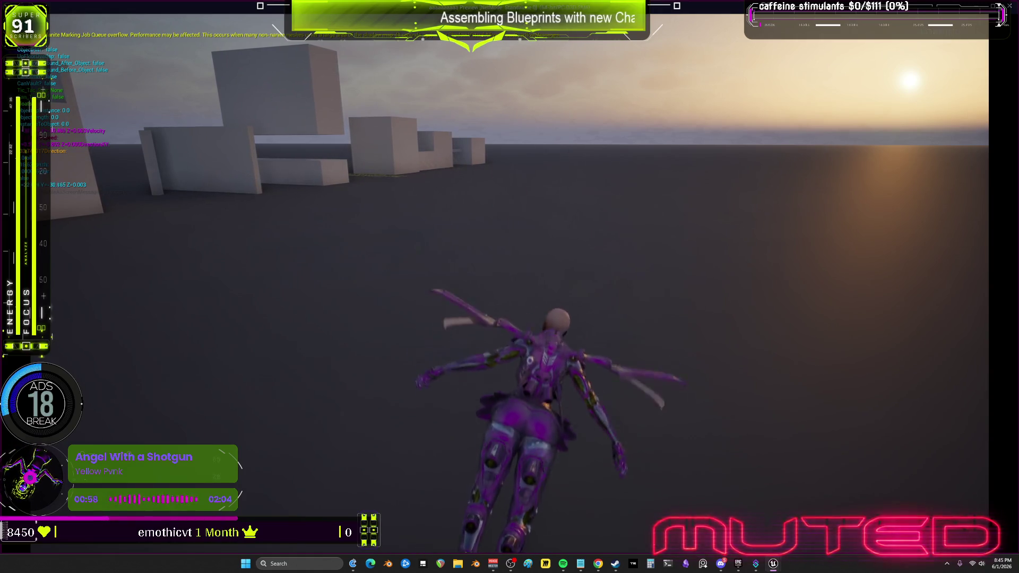
key("space")
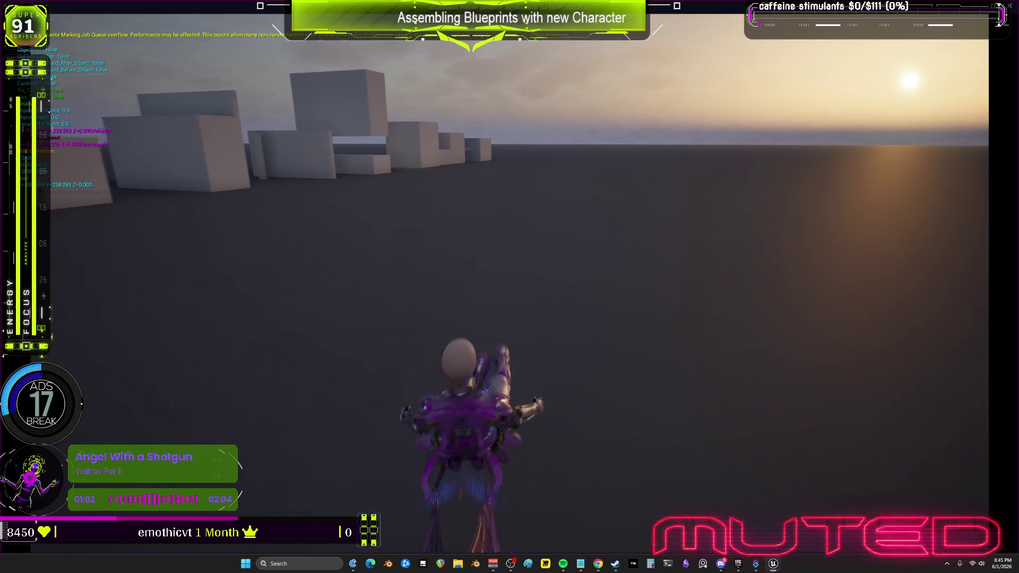
key("w")
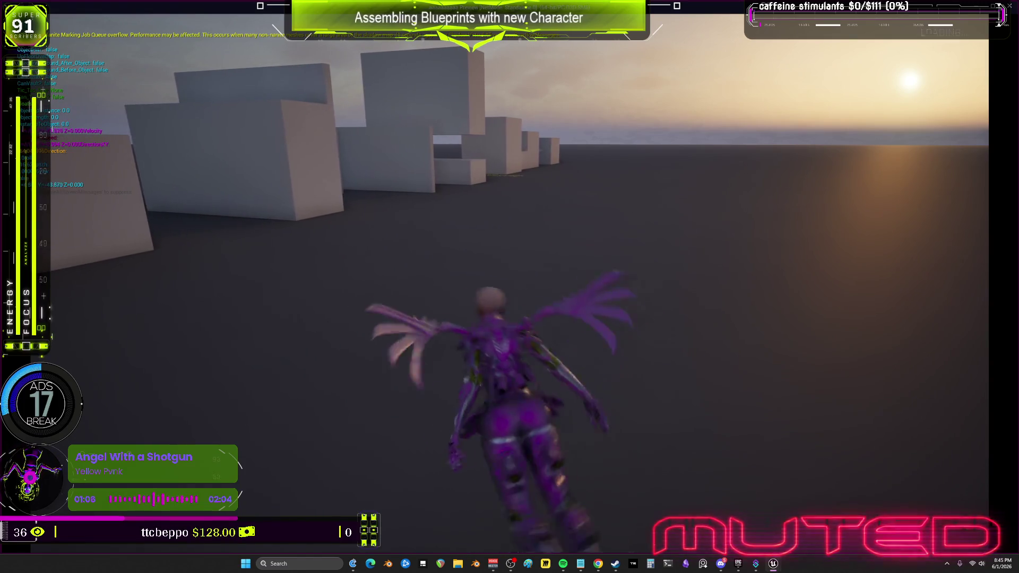
key("w")
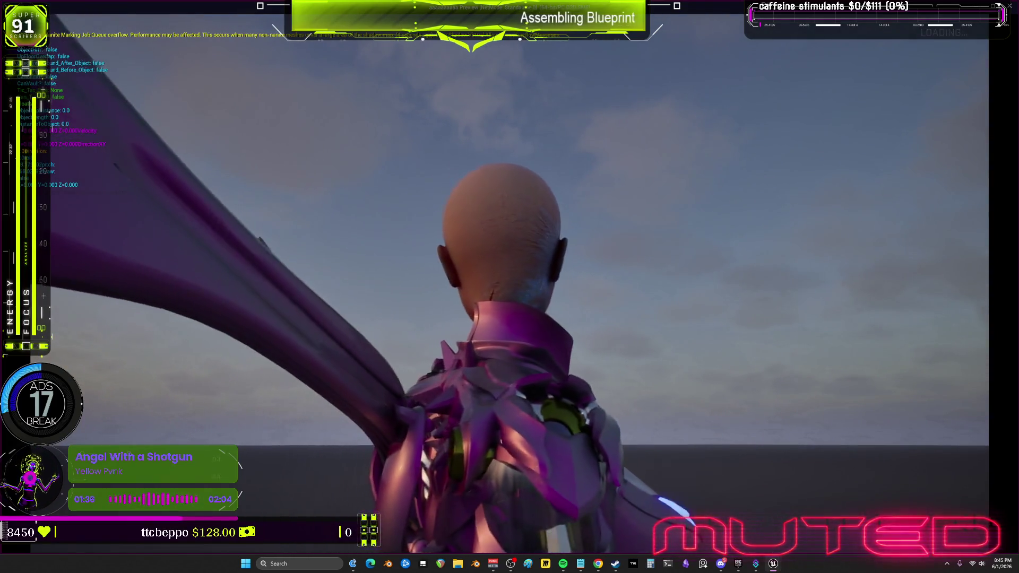
Stop the playtest and return to L_Example_Map in the editor
key("Escape")
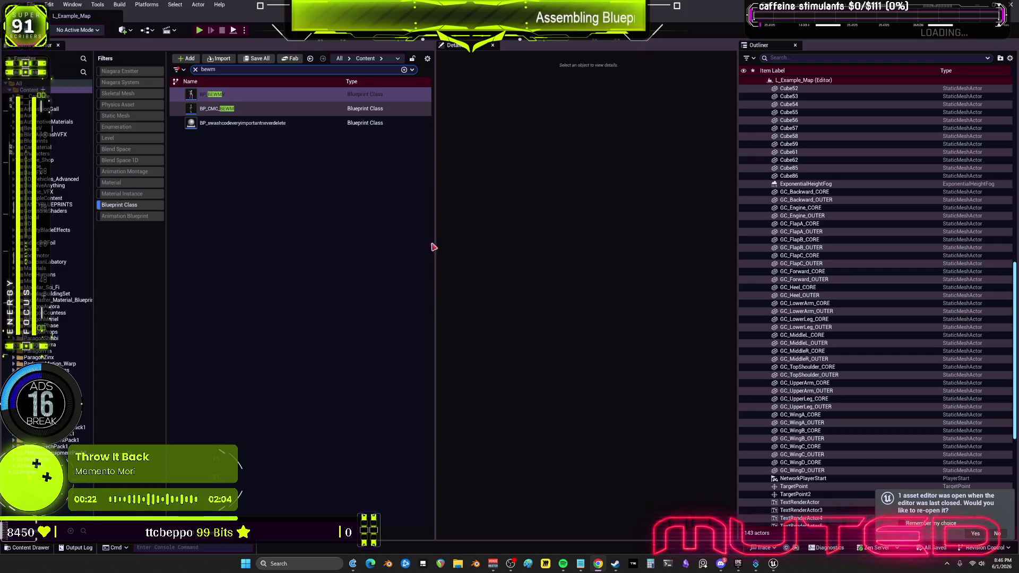
Open the BP_BEWMV Blueprint, then open Temp_AnimBlueprint from the BEWMV folder
left_click(312, 234)
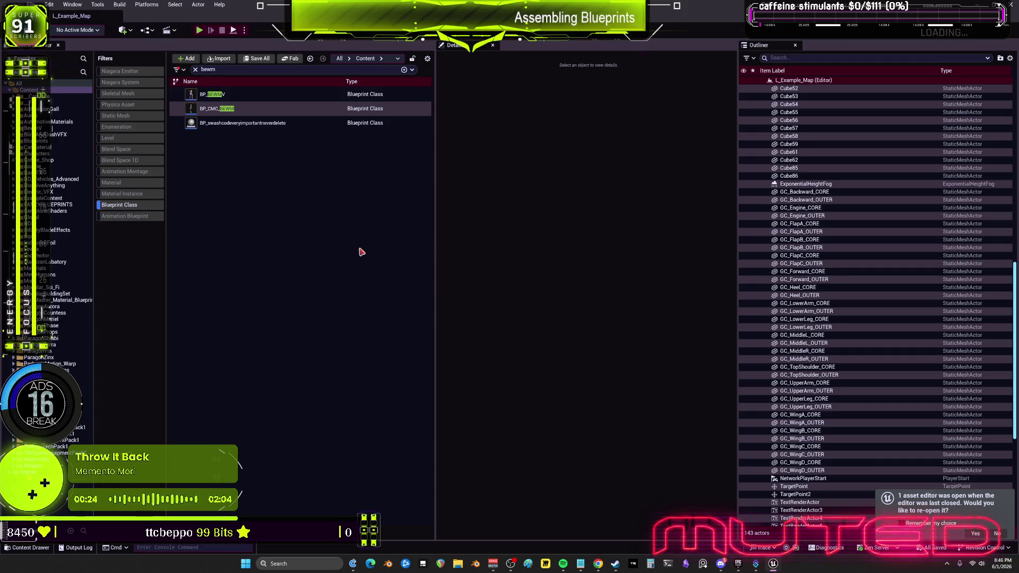
left_click(201, 93)
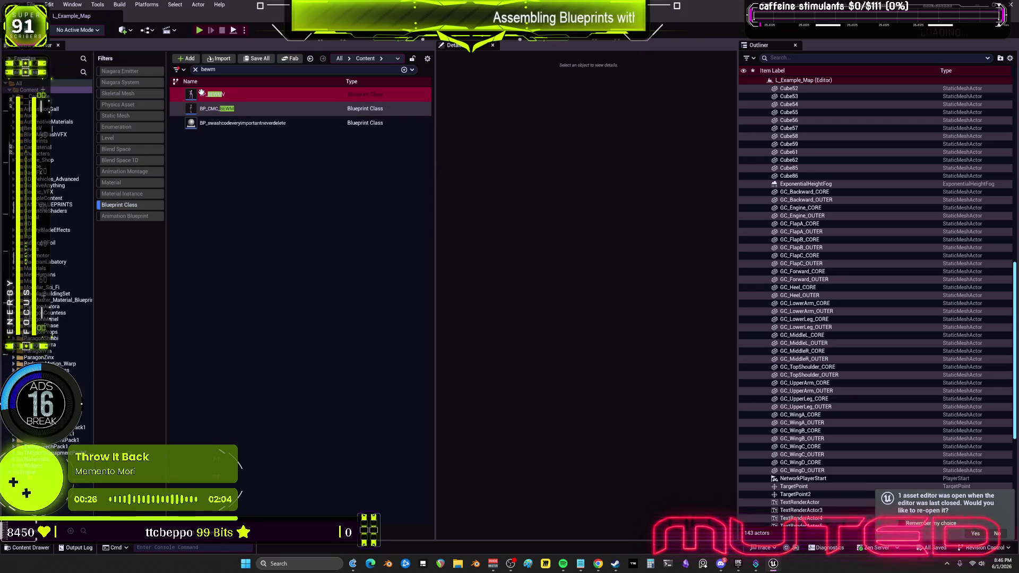
double_click(201, 93)
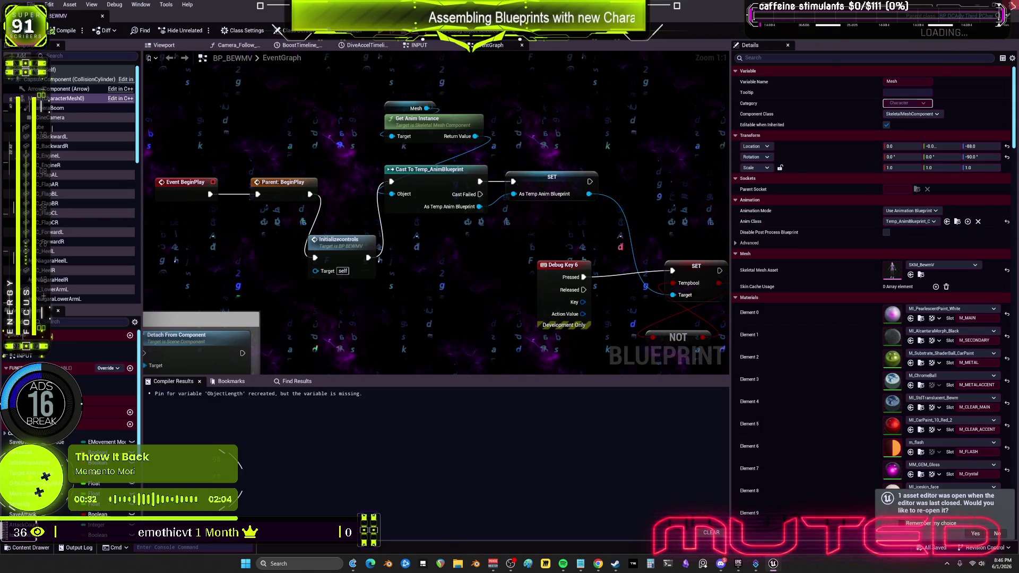
key("alt+Tab")
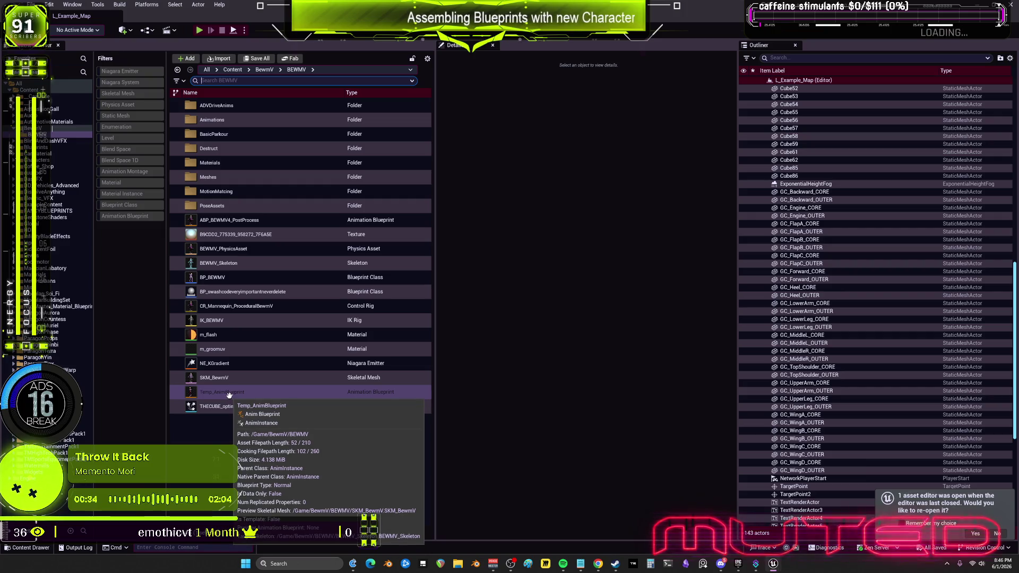
double_click(230, 395)
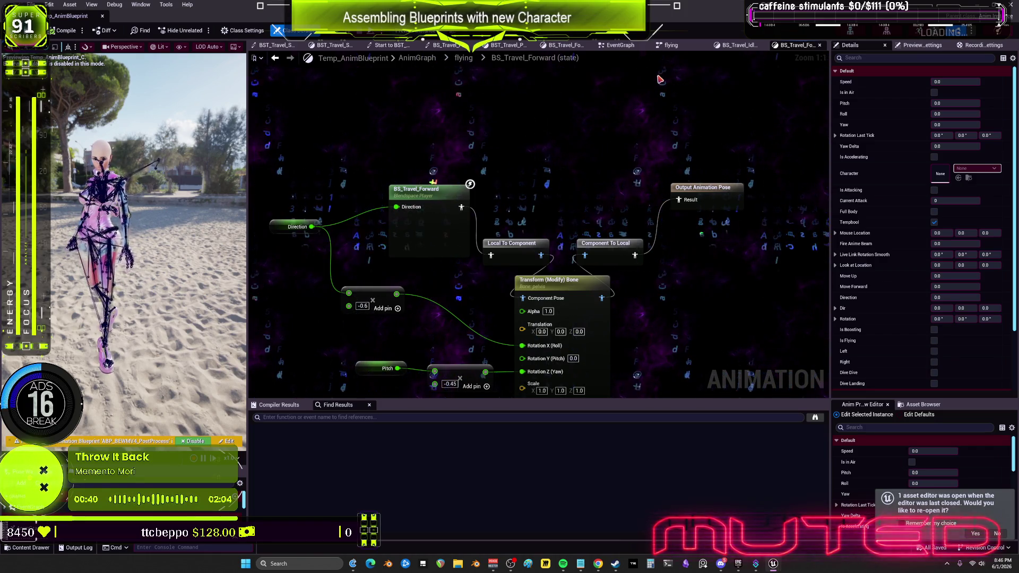
Go up to Temp_AnimBlueprint's top-level AnimGraph, centre its layers, and return to the BEWMV asset list
scroll(658, 81, "down", 3)
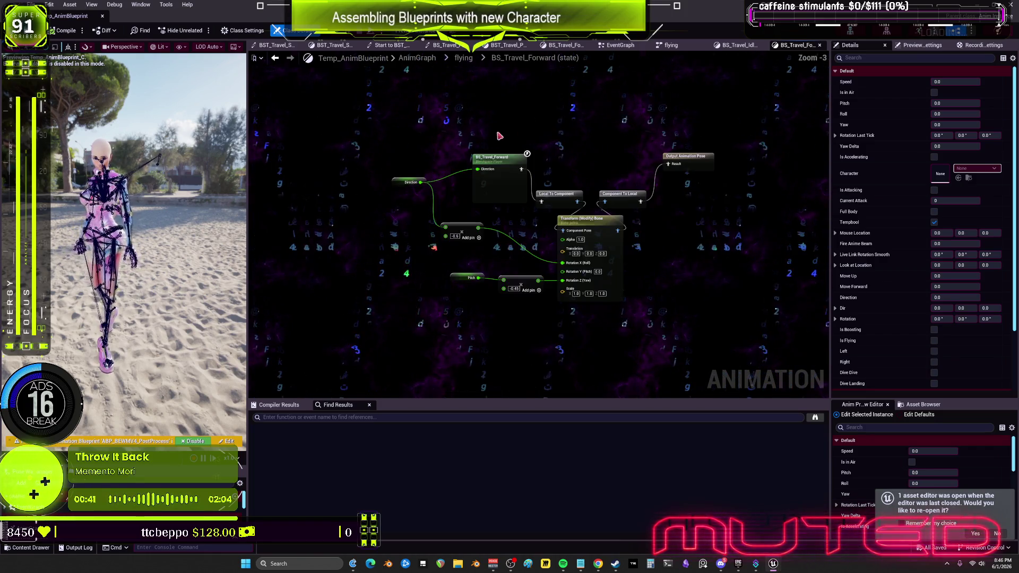
left_click(431, 63)
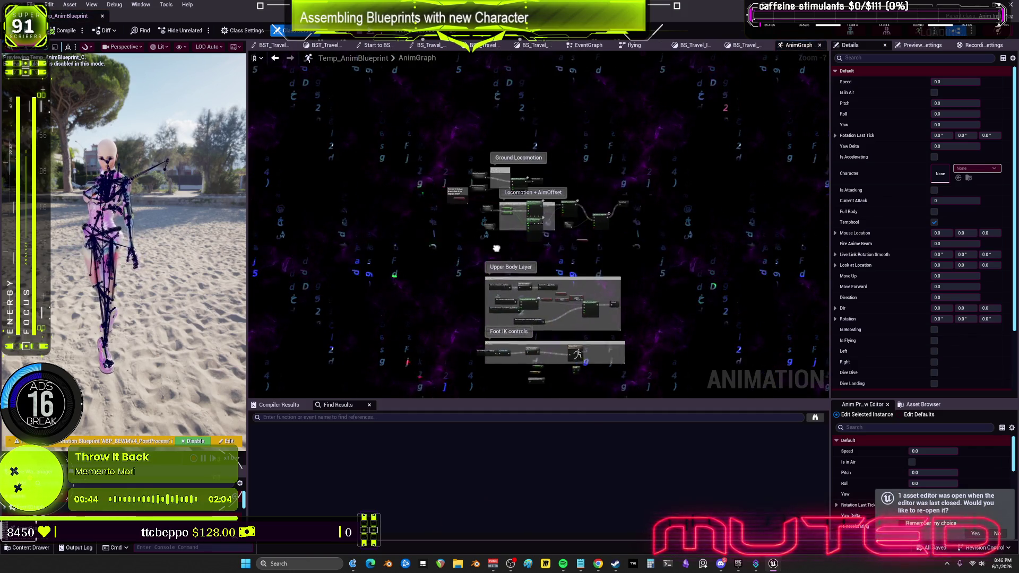
left_click_drag(496, 248, 480, 243)
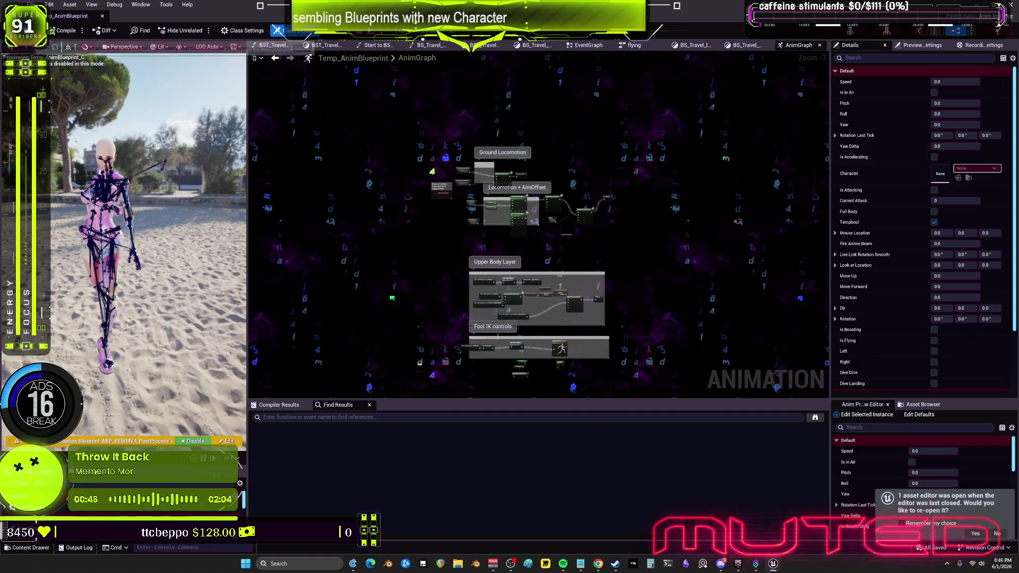
key("ctrl+b")
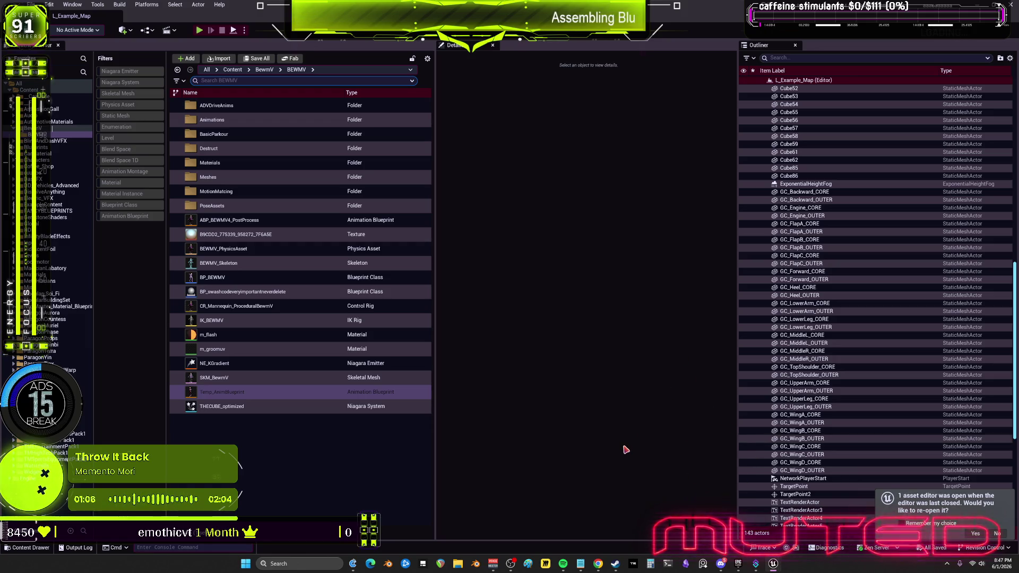
right_click(207, 393)
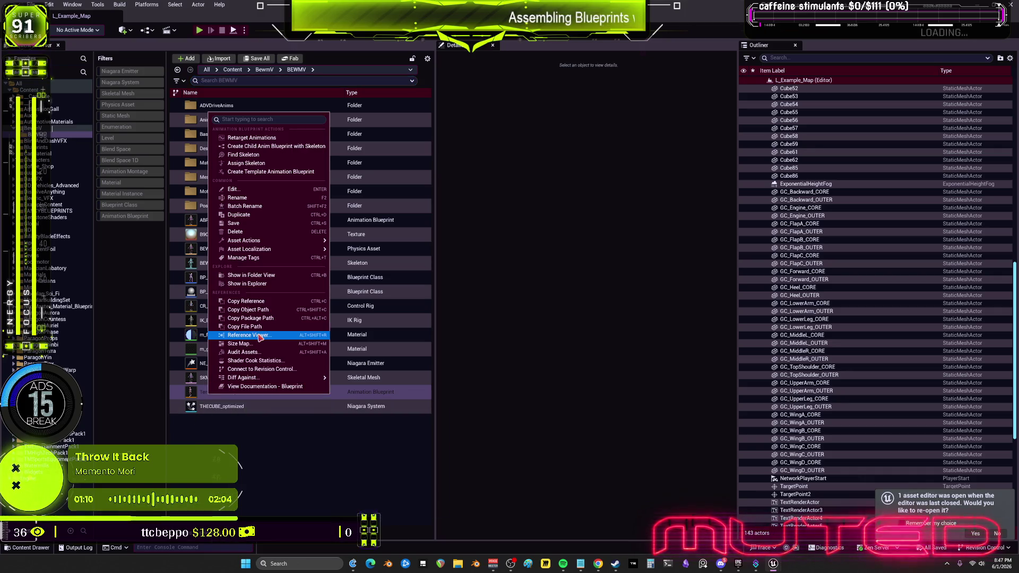
left_click(228, 325)
scroll(504, 282, "up", 6)
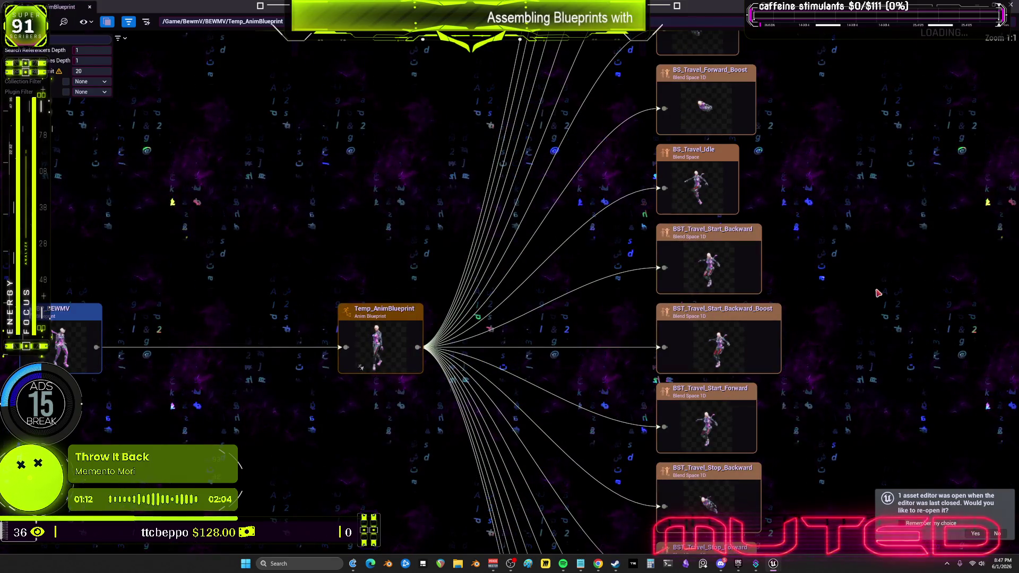
left_click_drag(851, 292, 789, 552)
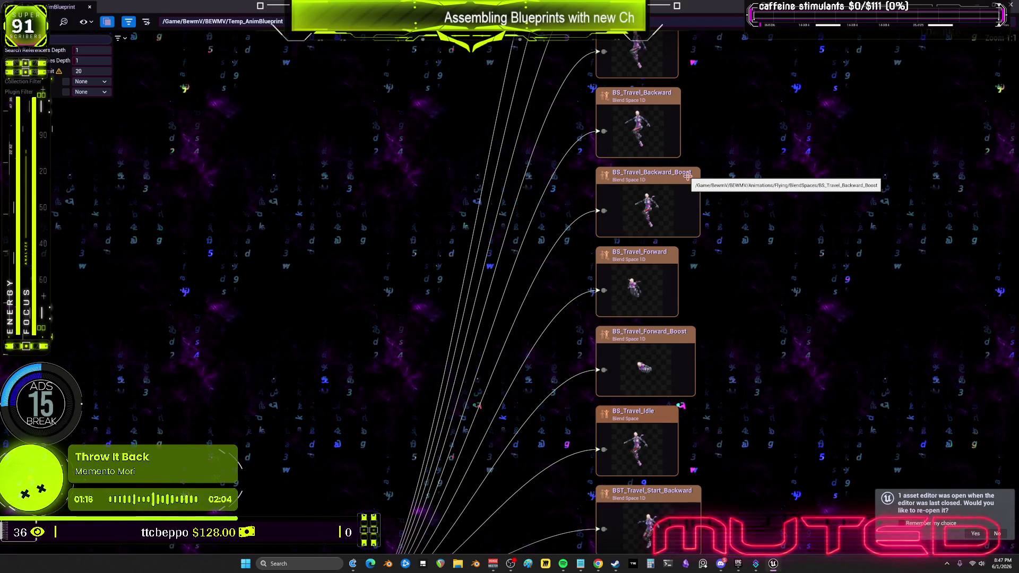
left_click_drag(660, 291, 630, 320)
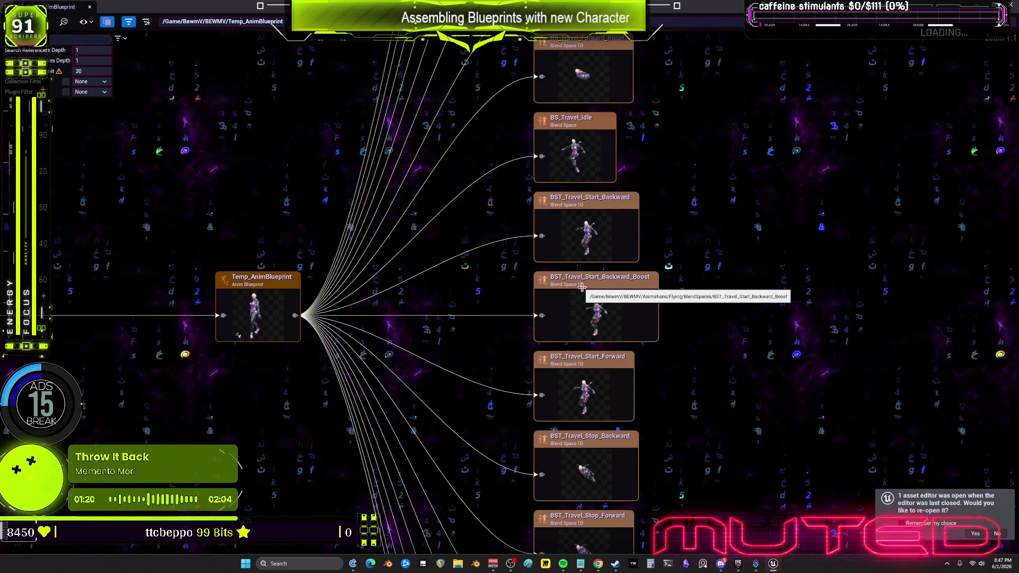
scroll(582, 286, "down", 6)
scroll(403, 245, "up", 4)
left_click_drag(401, 242, 480, 336)
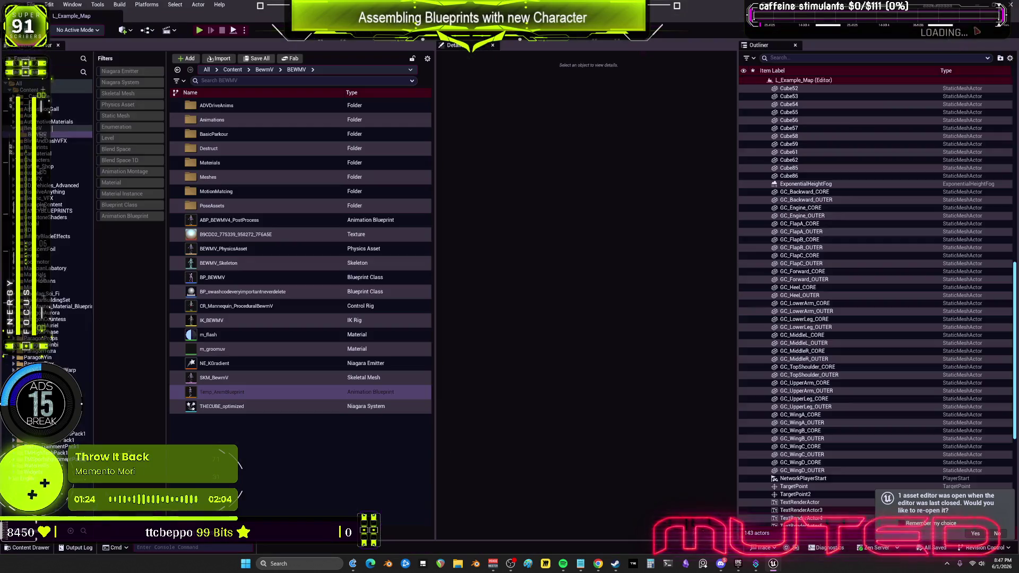
left_click(90, 6)
Start migrating Temp_AnimBlueprint to another project
right_click(231, 392)
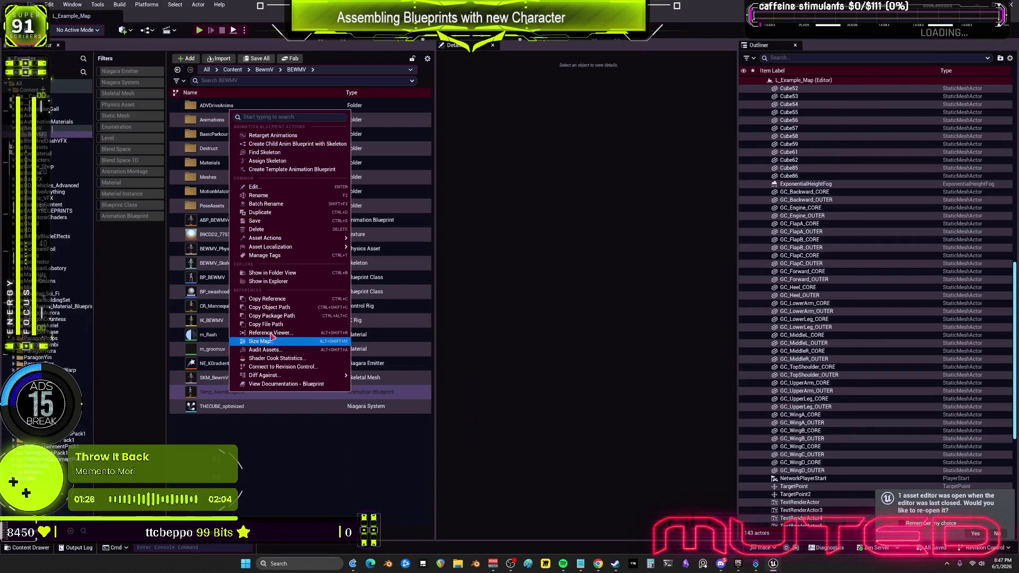
mouse_move(307, 239)
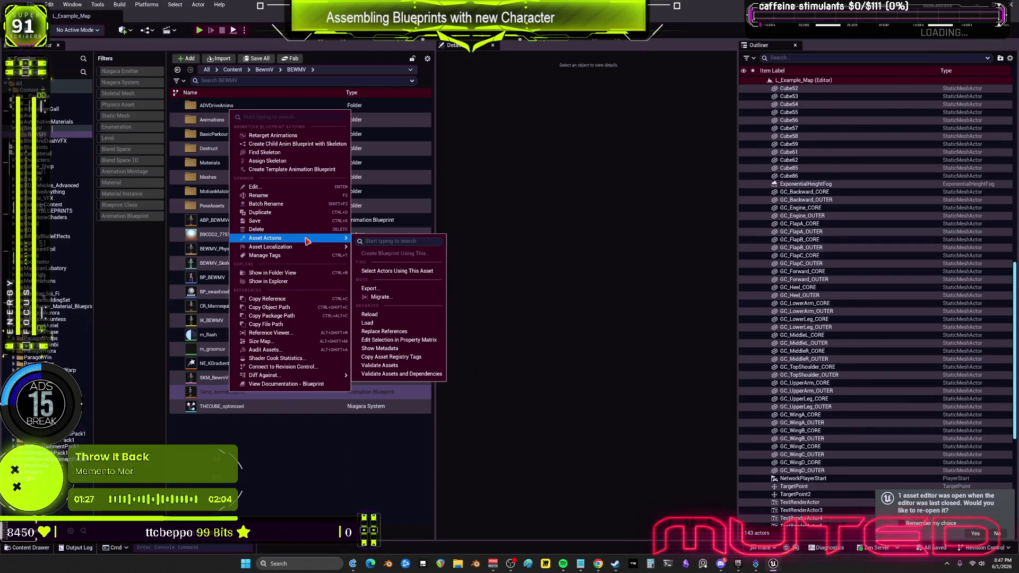
left_click(407, 299)
Review the report's FX, BlendSpaces, Flying and Paragon folders, then cancel the migration
left_click(404, 216)
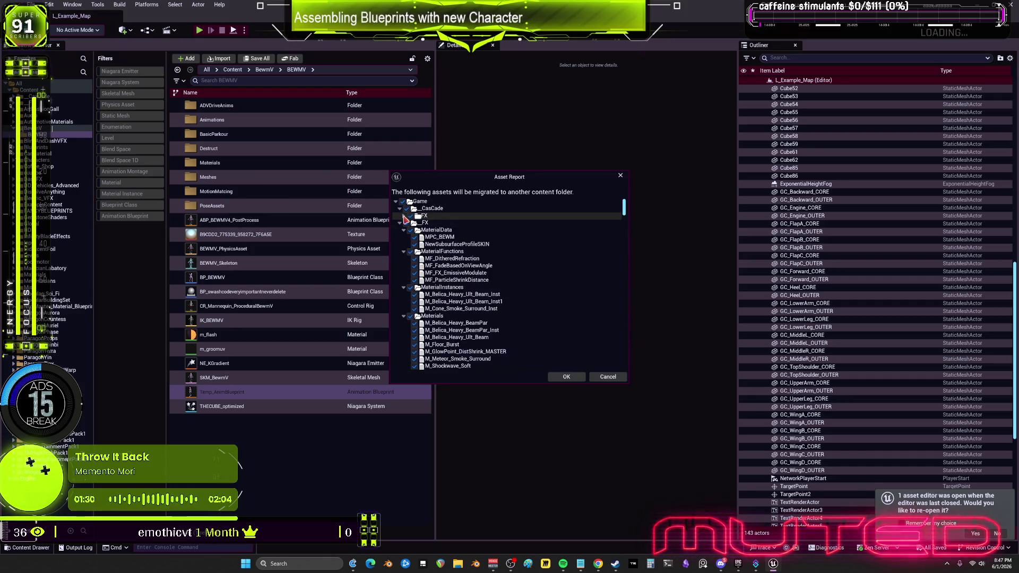
left_click(401, 224)
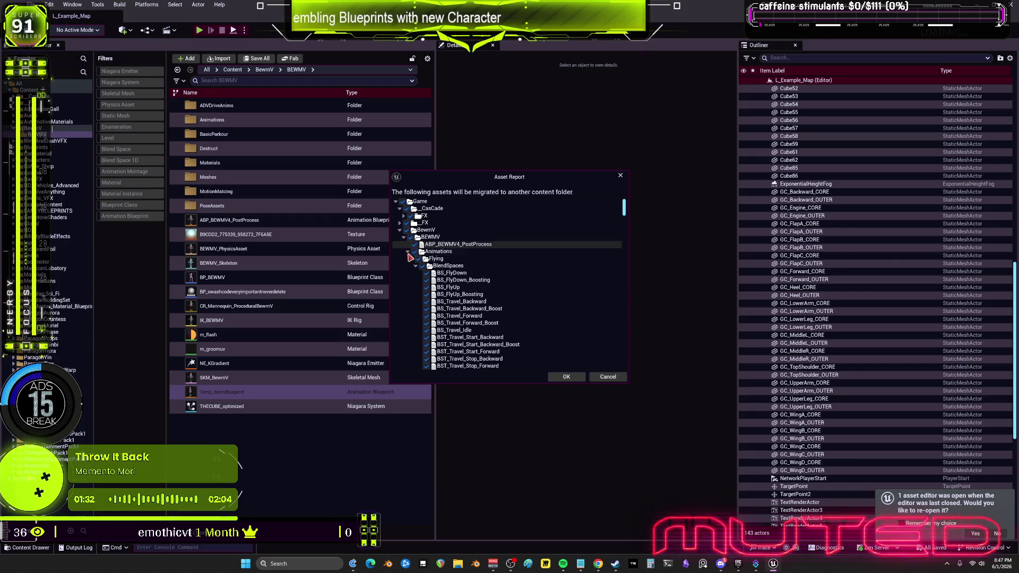
scroll(514, 307, "down", 5)
scroll(513, 306, "up", 5)
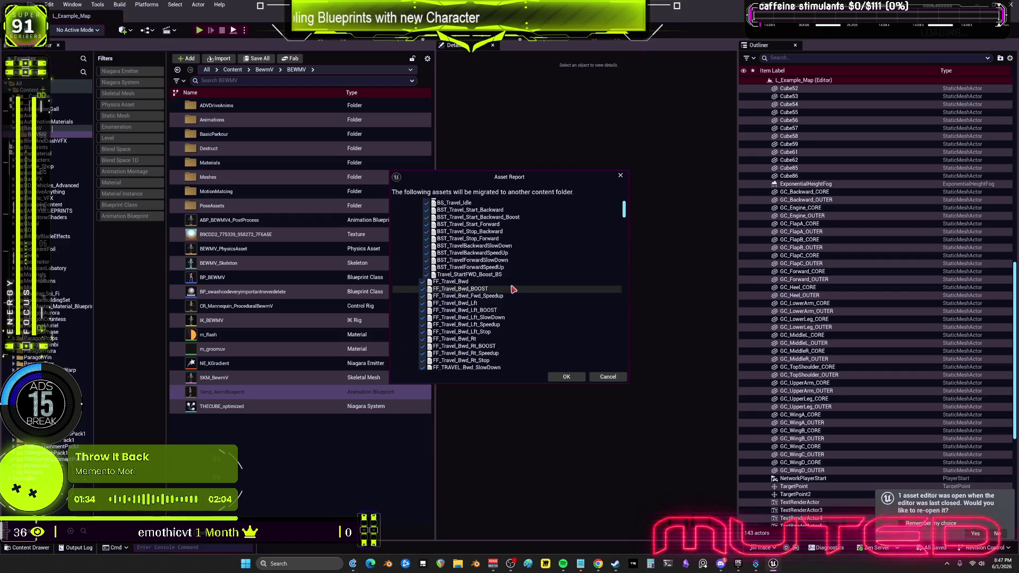
left_click(416, 265)
left_click(411, 258)
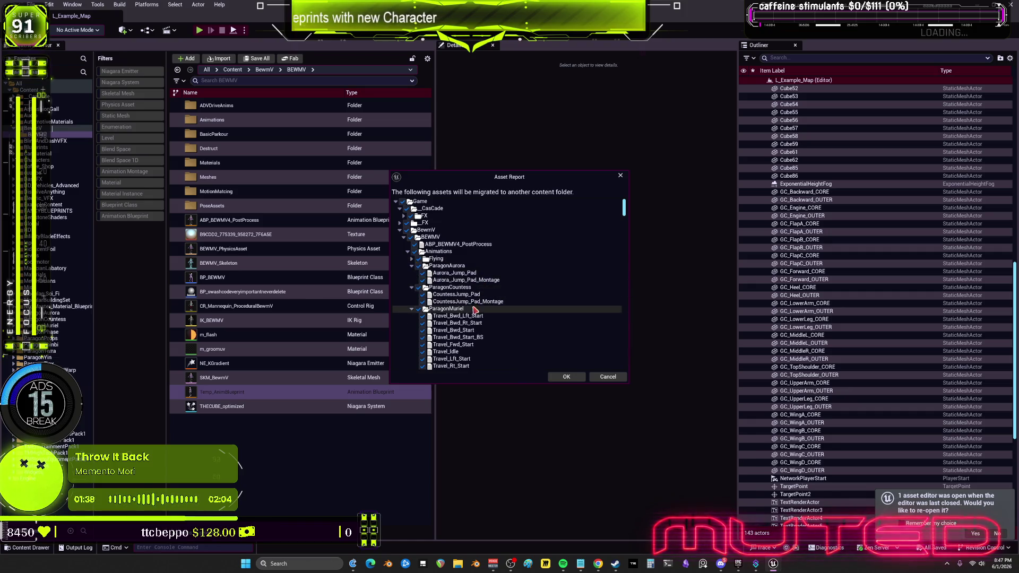
scroll(483, 329, "down", 3)
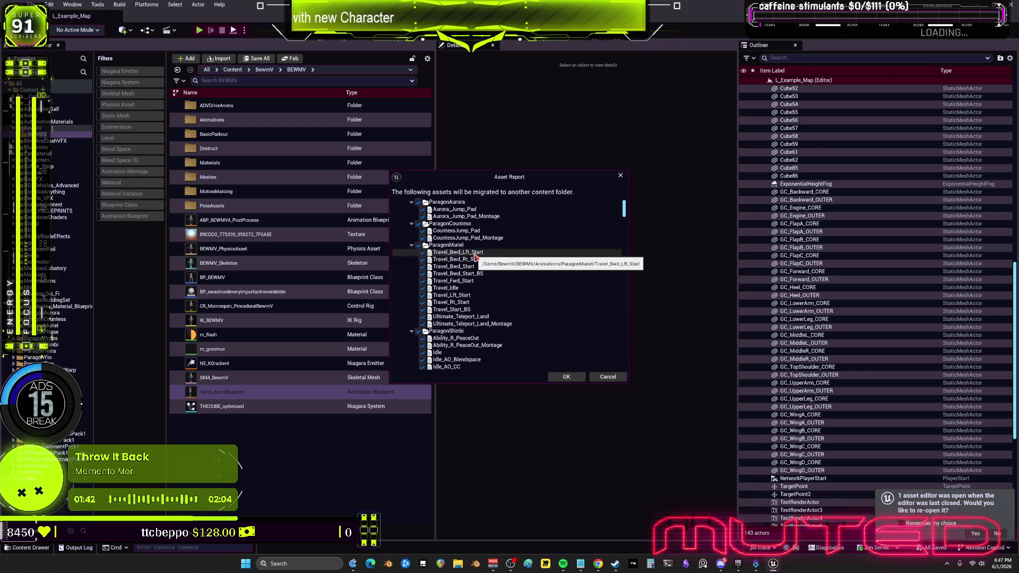
scroll(489, 340, "down", 10)
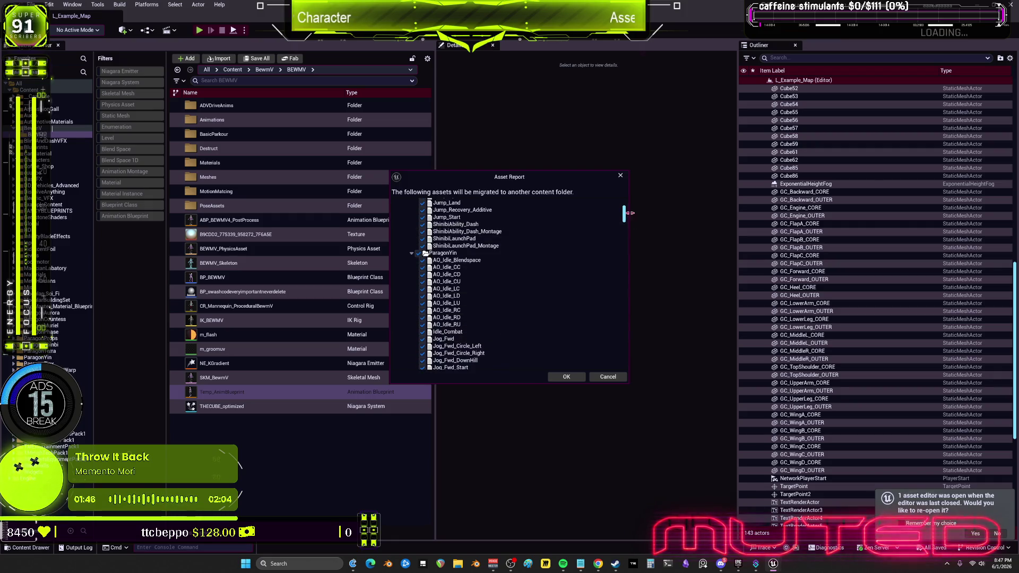
mouse_move(624, 215)
left_mouse_down()
mouse_move(623, 371)
mouse_move(626, 212)
left_mouse_up()
scroll(512, 271, "up", 2)
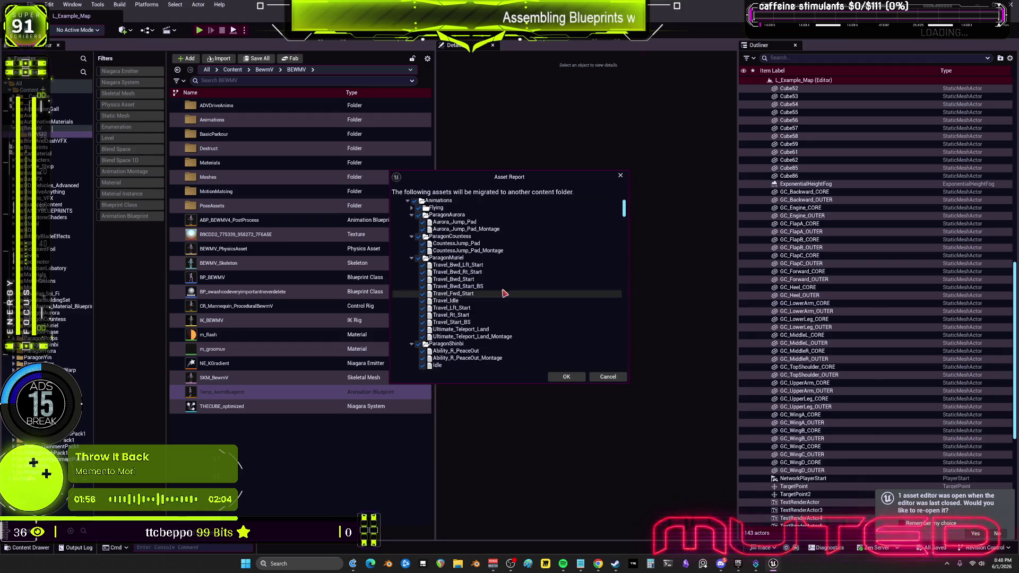
scroll(493, 279, "up", 1)
scroll(494, 279, "up", 1)
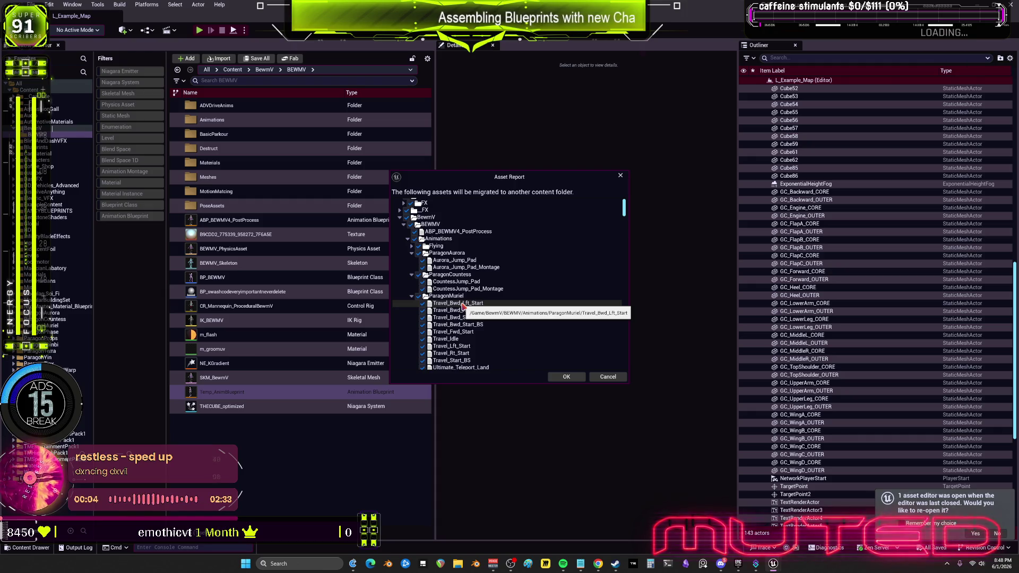
left_click(607, 378)
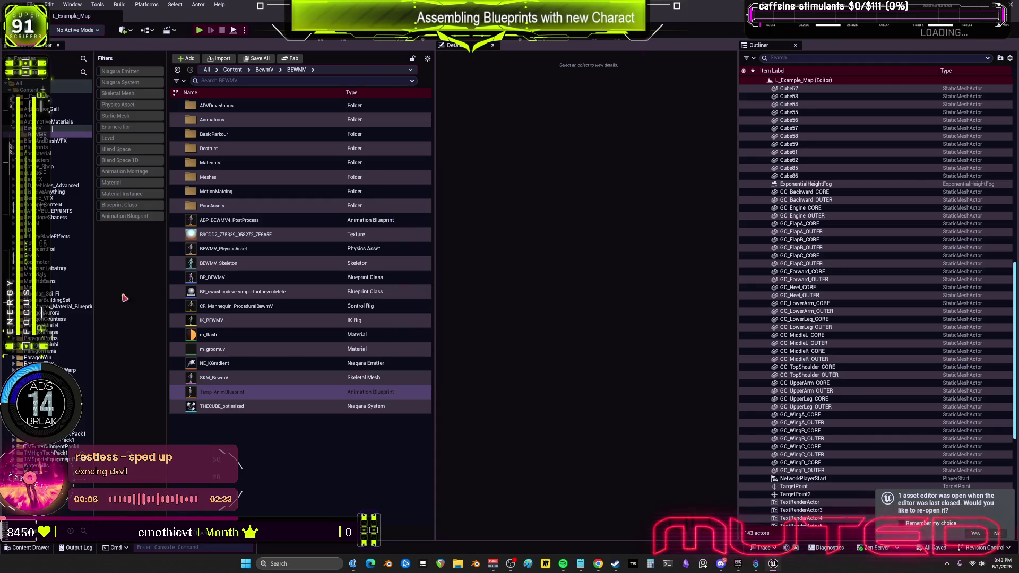
Expand BEWMV > Animations and browse the ParagonAurora, ParagonCountess and ParagonMuriel folders
left_click(24, 135)
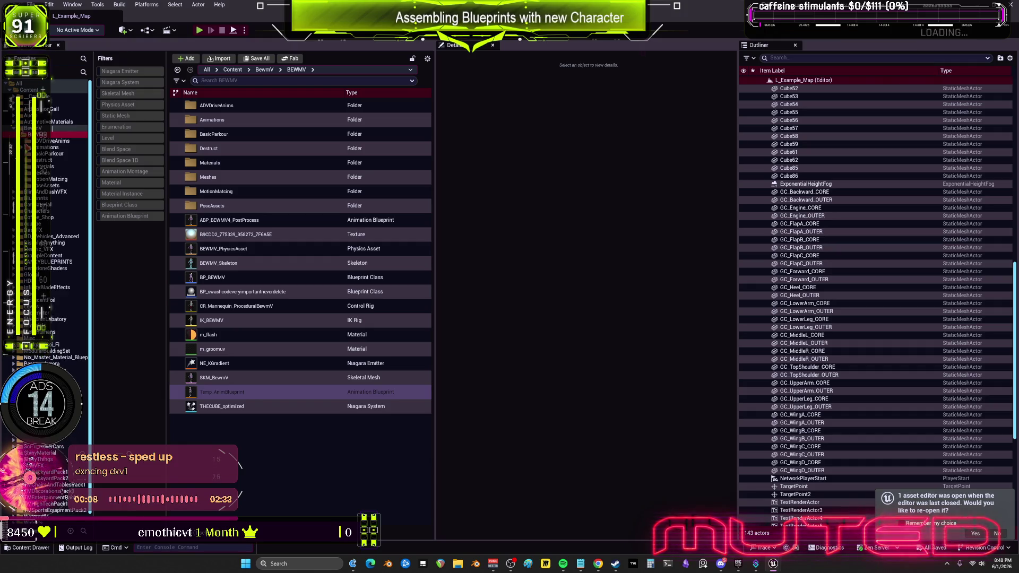
left_click(27, 147)
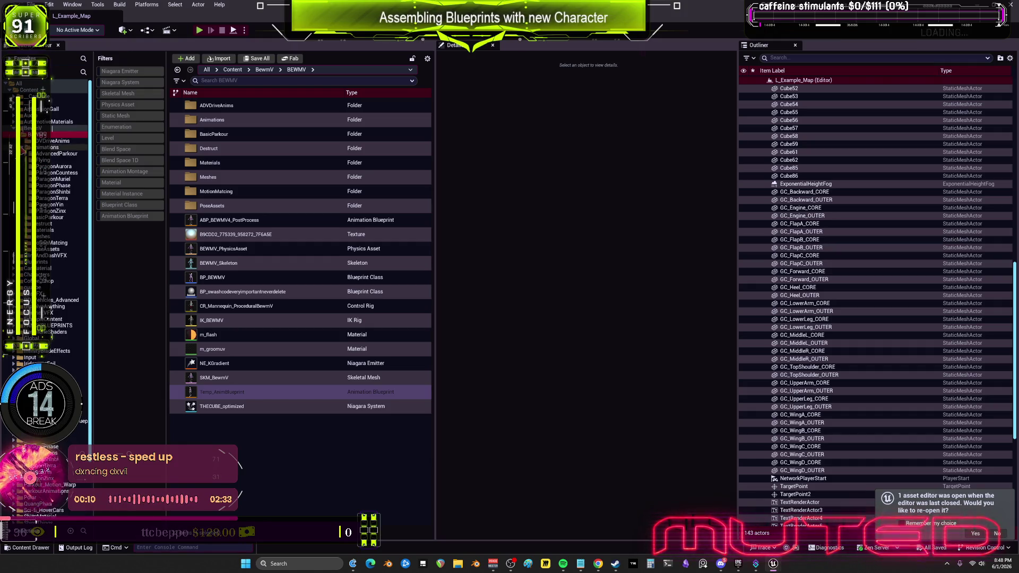
left_click(55, 166)
left_click(65, 174)
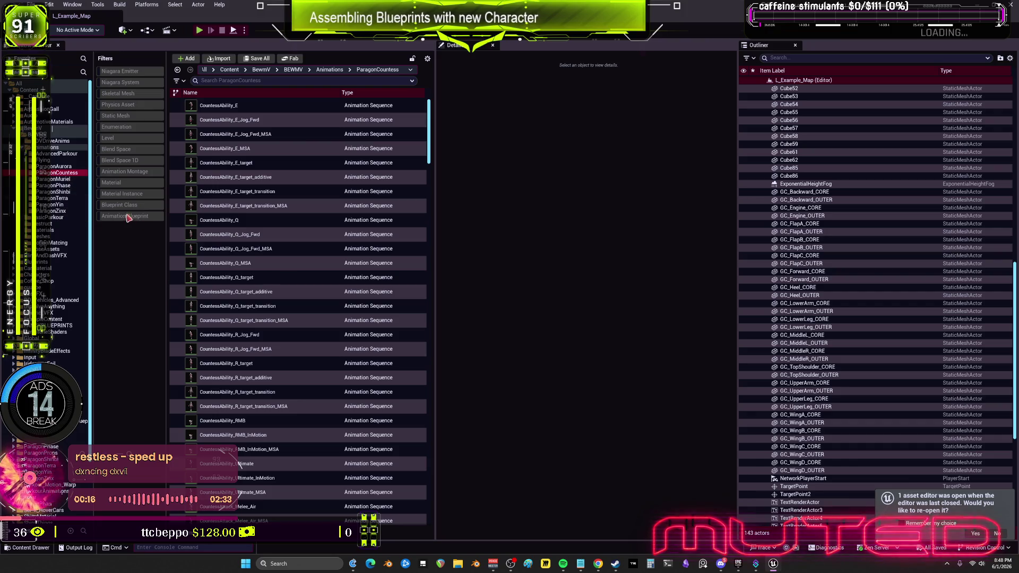
scroll(266, 249, "down", 3)
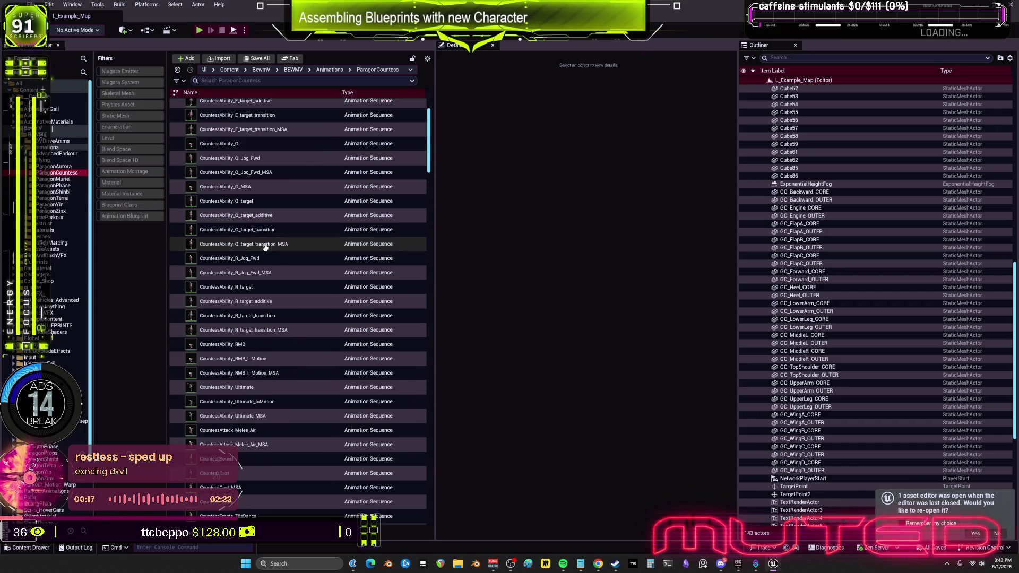
left_click(67, 179)
scroll(292, 285, "up", 5)
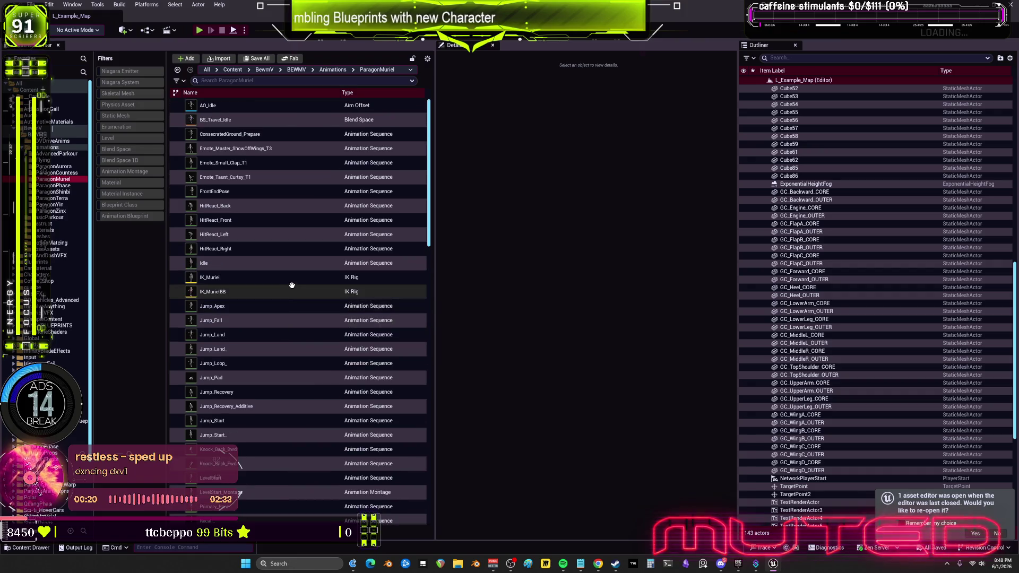
scroll(291, 286, "down", 10)
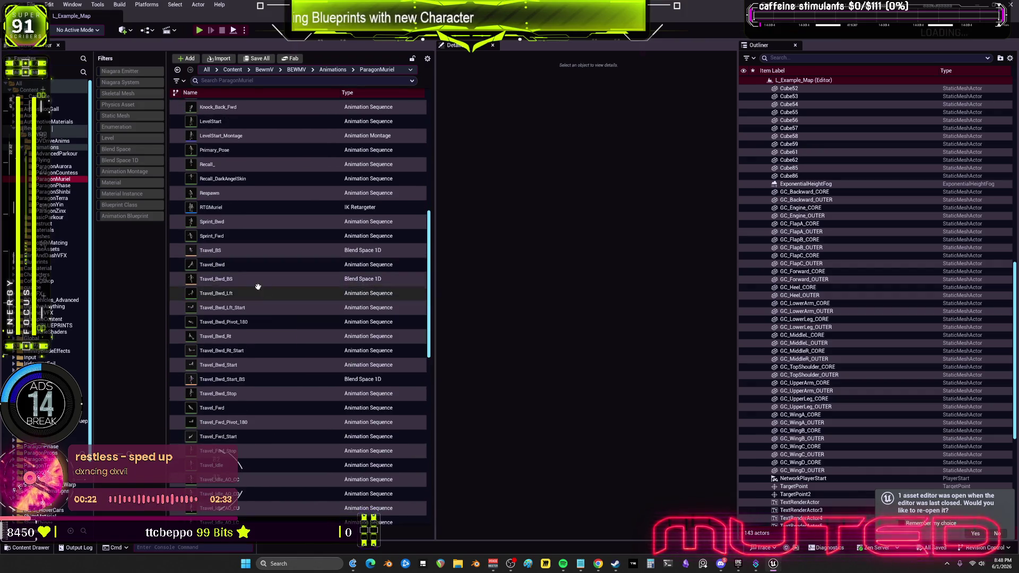
Scroll through Muriel's animation sequences and open Travel_Fwd for preview
mouse_move(250, 352)
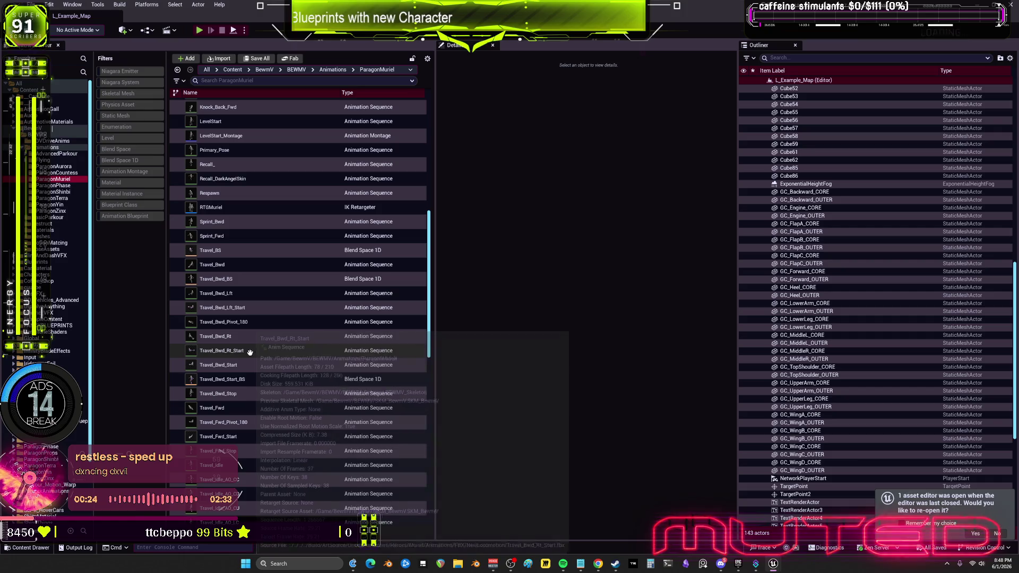
scroll(292, 348, "down", 2)
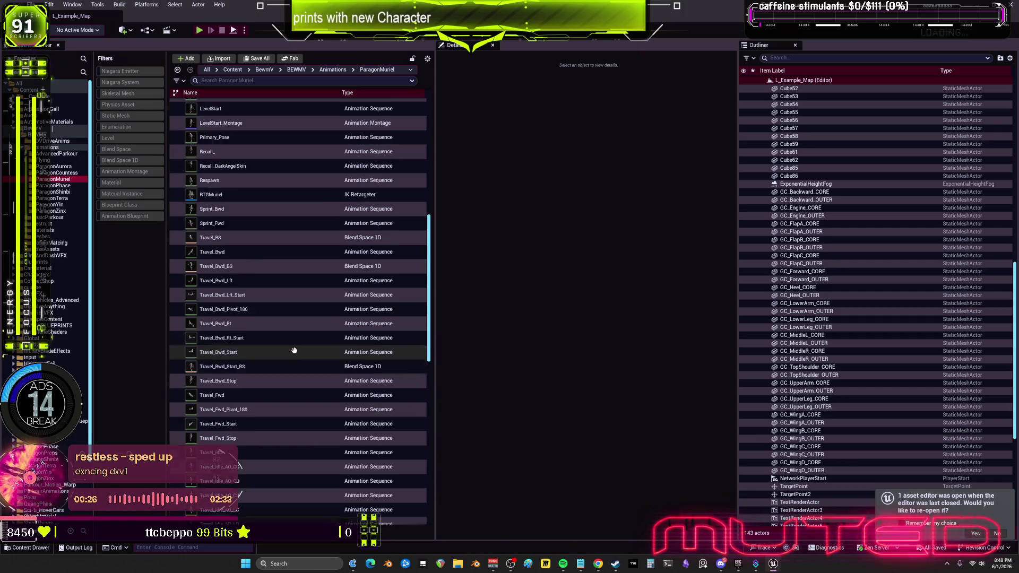
scroll(293, 347, "down", 2)
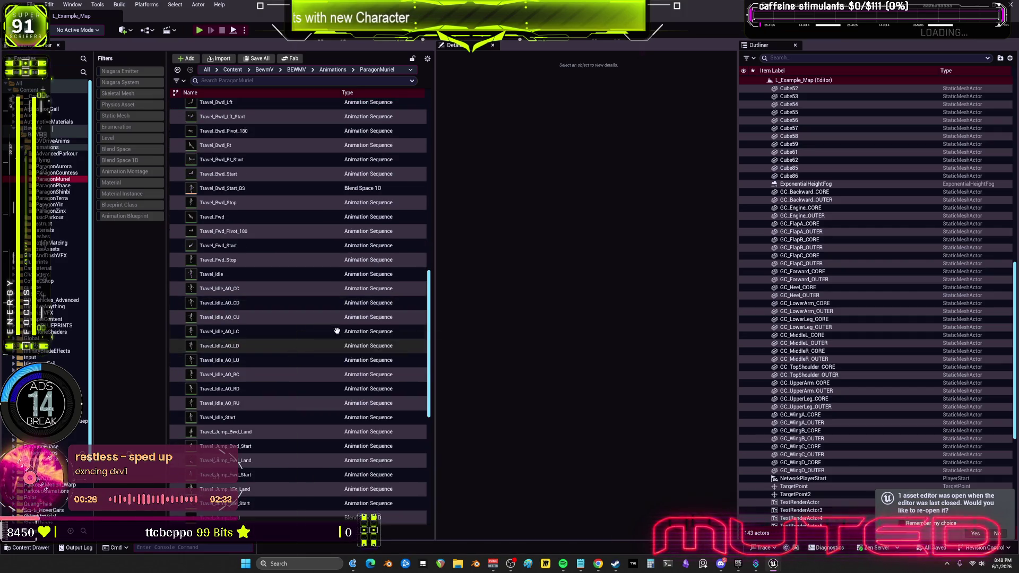
left_click_drag(429, 326, 420, 495)
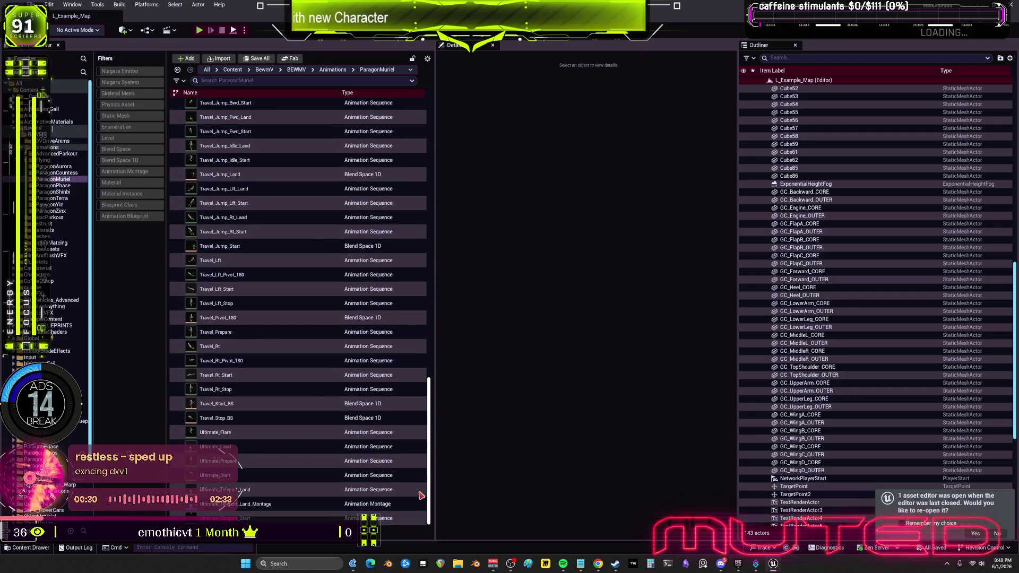
left_click_drag(419, 460, 433, 310)
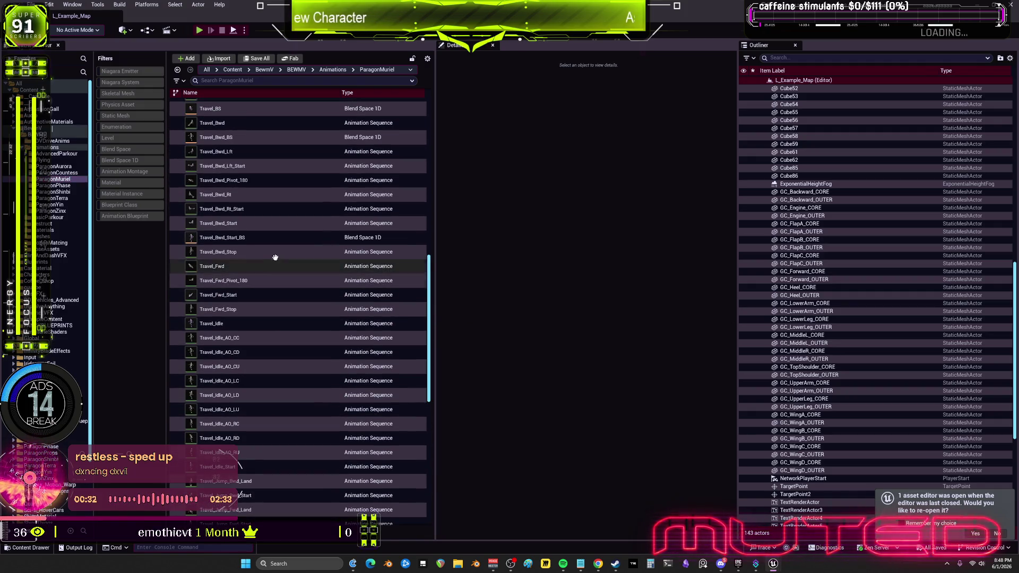
double_click(219, 269)
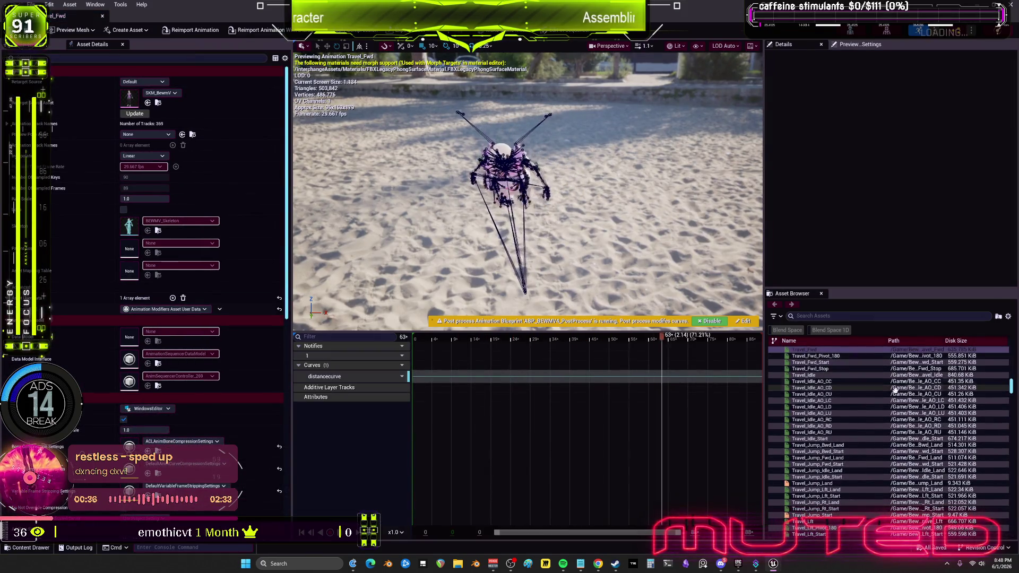
scroll(896, 400, "up", 5)
scroll(896, 400, "down", 1)
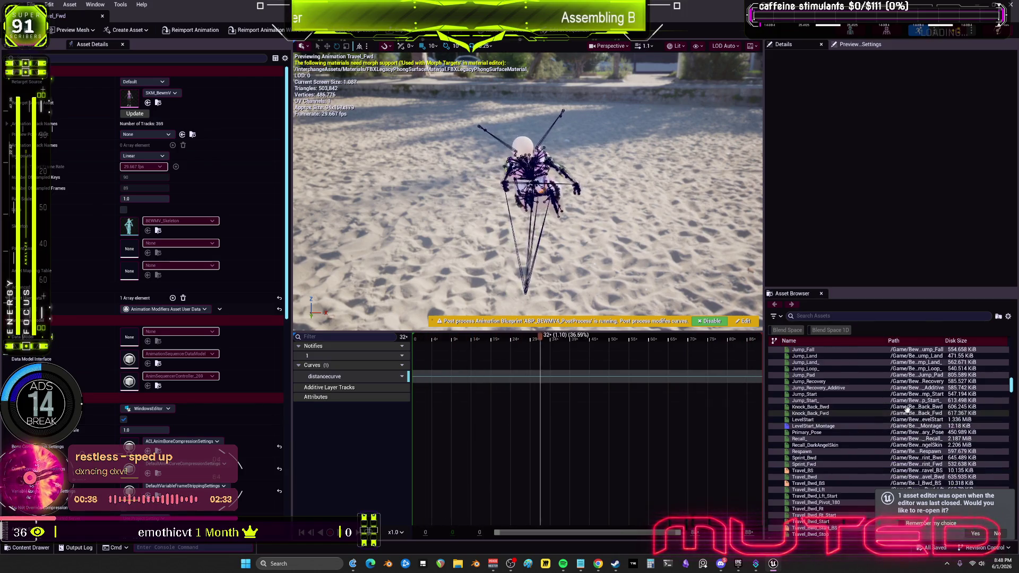
scroll(871, 409, "down", 2)
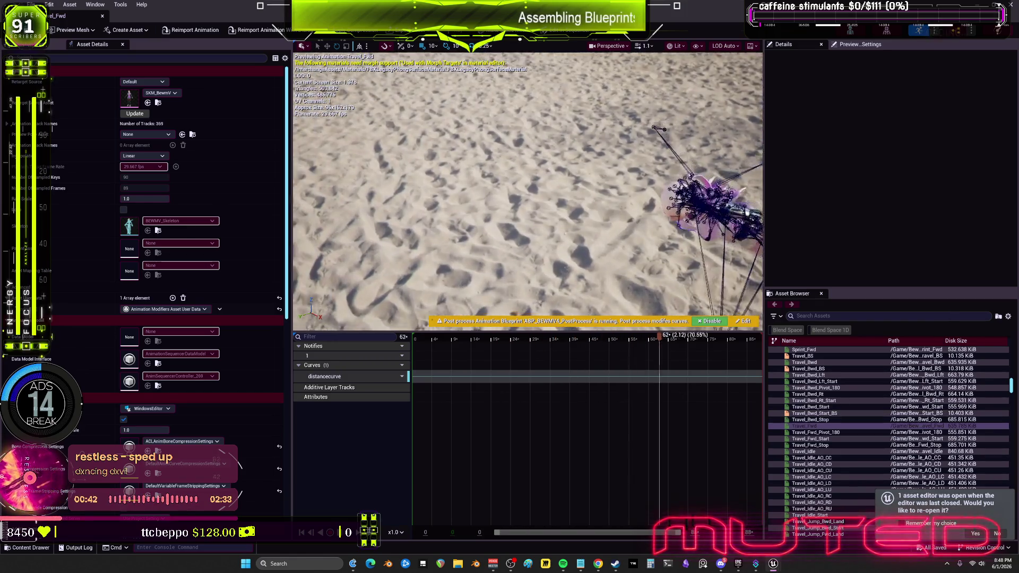
left_click_drag(575, 213, 536, 201)
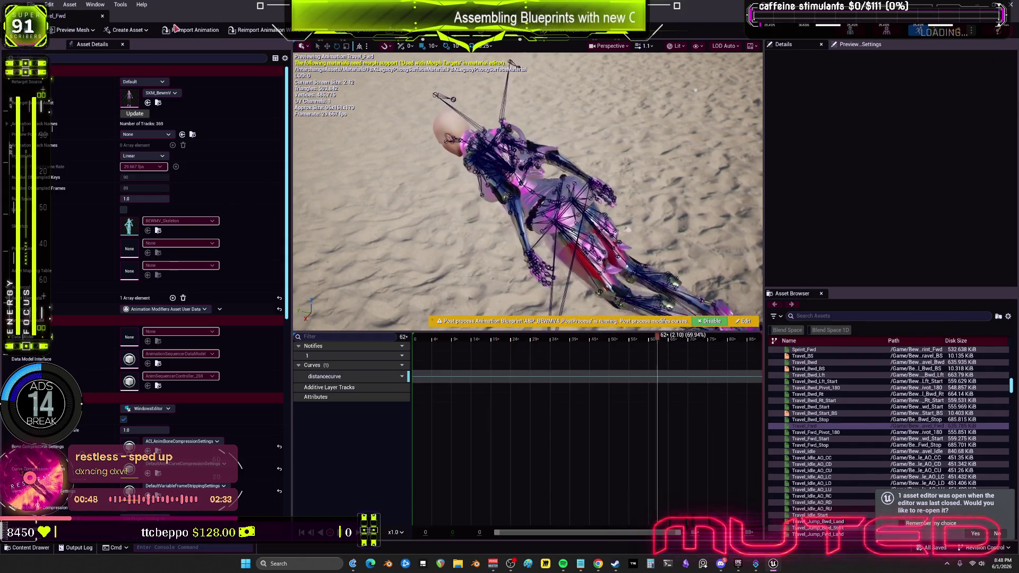
left_click(110, 17)
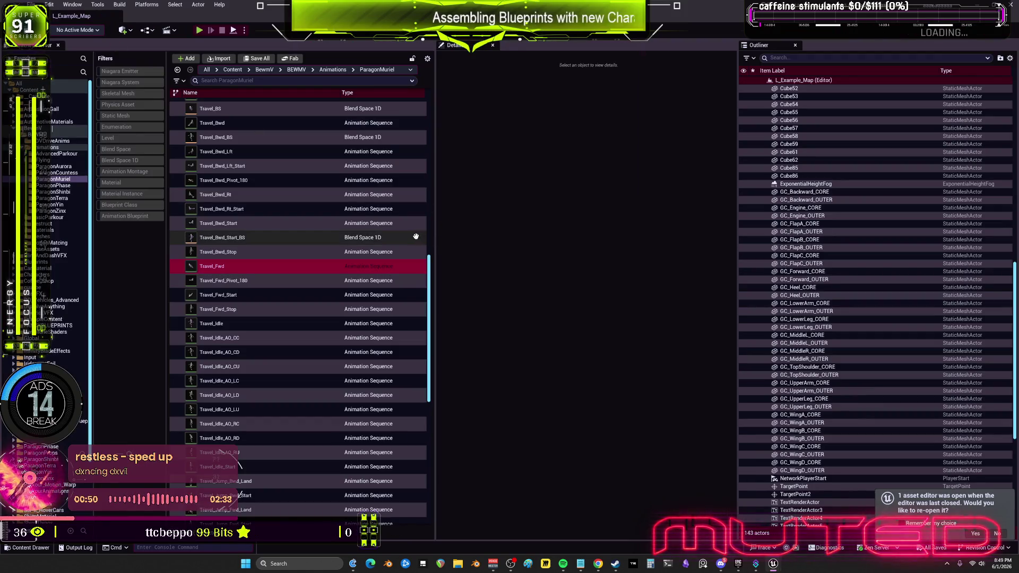
Return to the BEWMV folder and open Temp_AnimBlueprint for editing
scroll(279, 226, "up", 5)
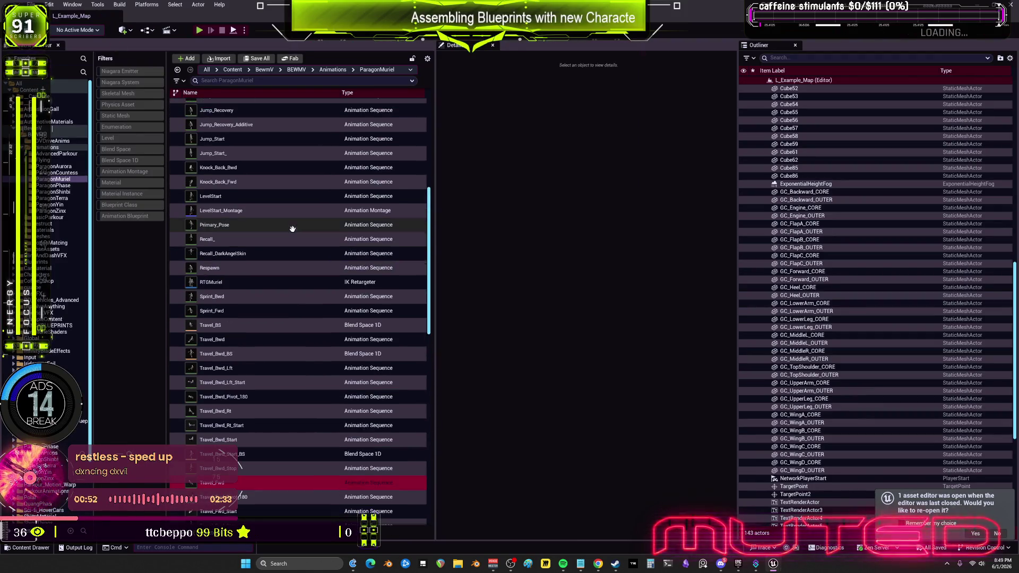
left_click(43, 134)
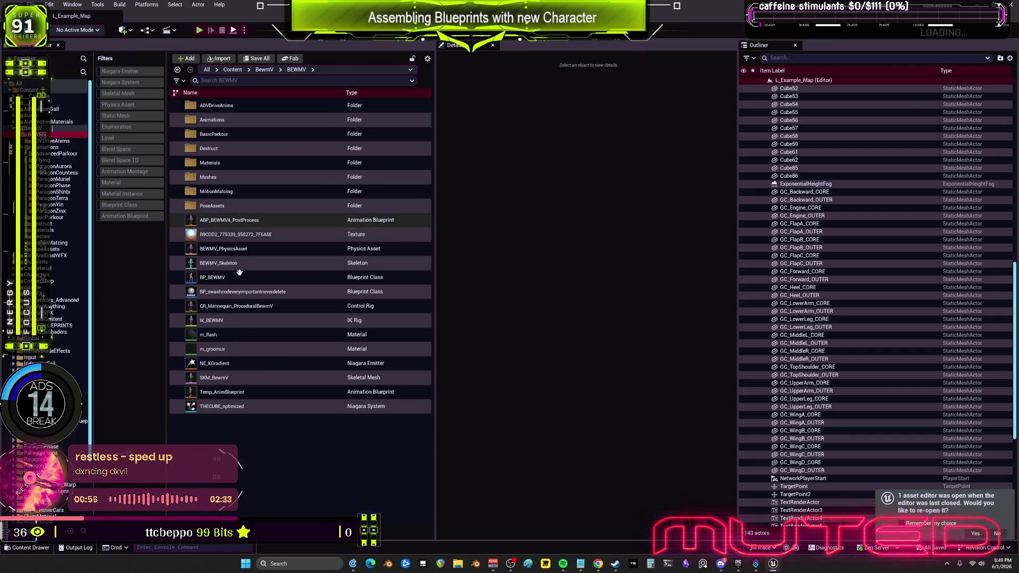
mouse_move(223, 377)
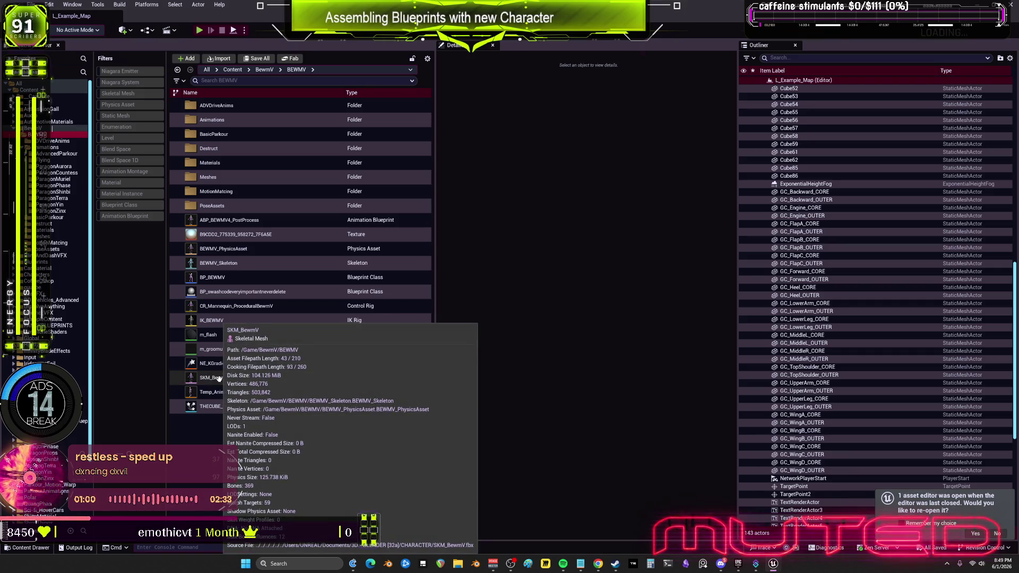
left_click(231, 394)
double_click(232, 392)
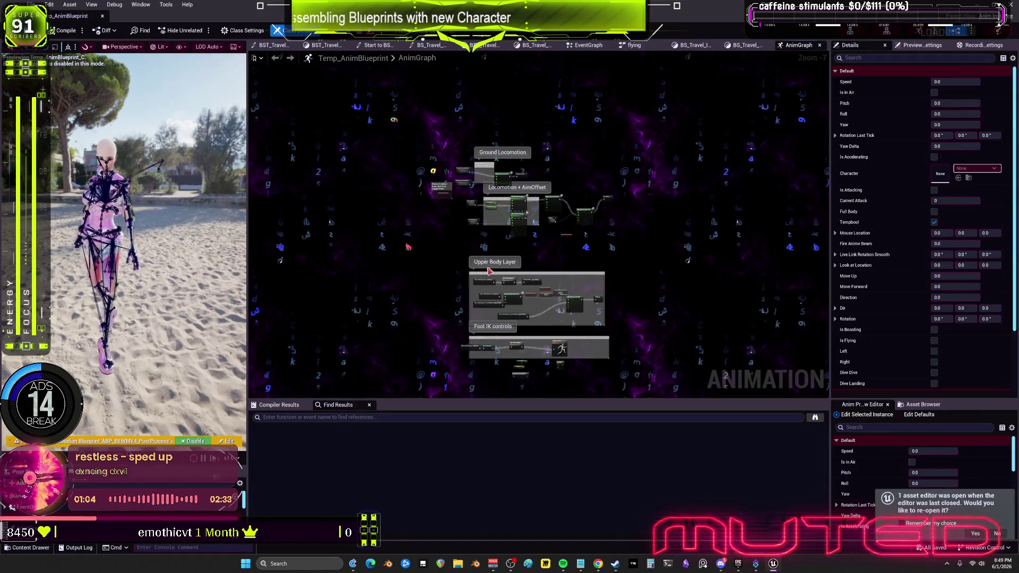
Open the flying state machine and reveal the My Blueprint panel with AnimGraph's graphs expanded
scroll(478, 212, "up", 5)
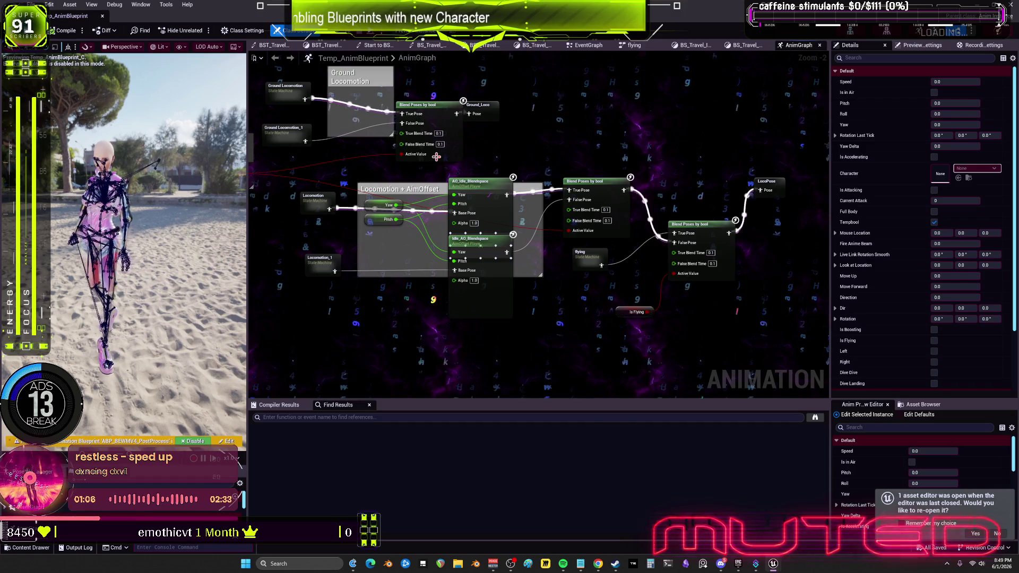
scroll(588, 353, "down", 4)
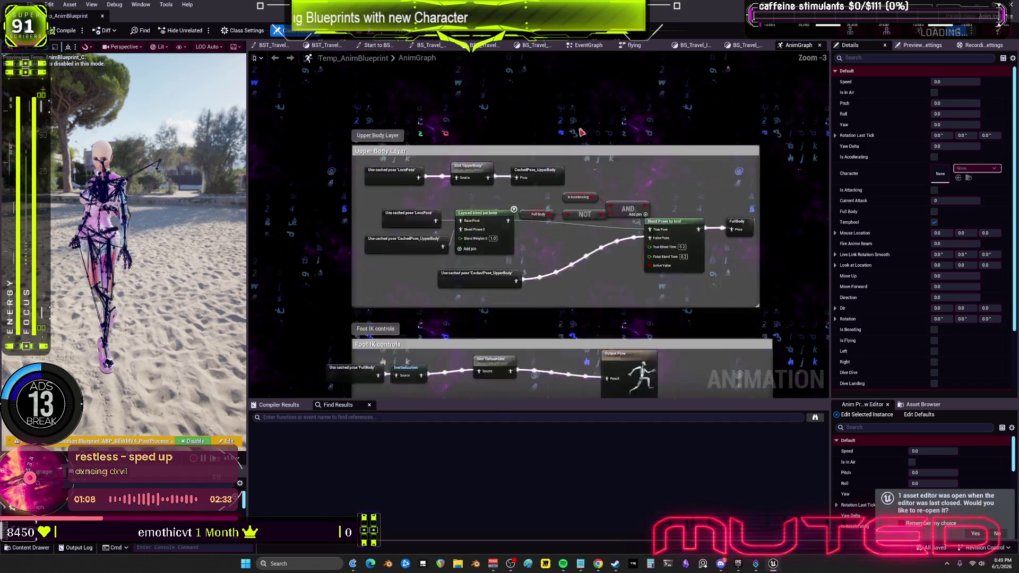
scroll(588, 290, "up", 4)
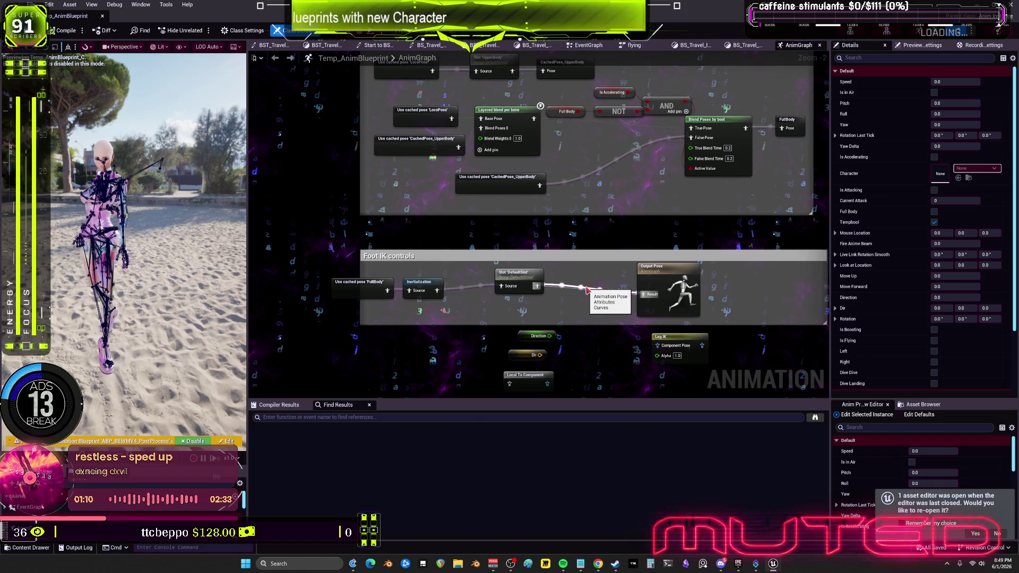
scroll(588, 290, "down", 4)
scroll(432, 259, "up", 4)
scroll(432, 258, "down", 4)
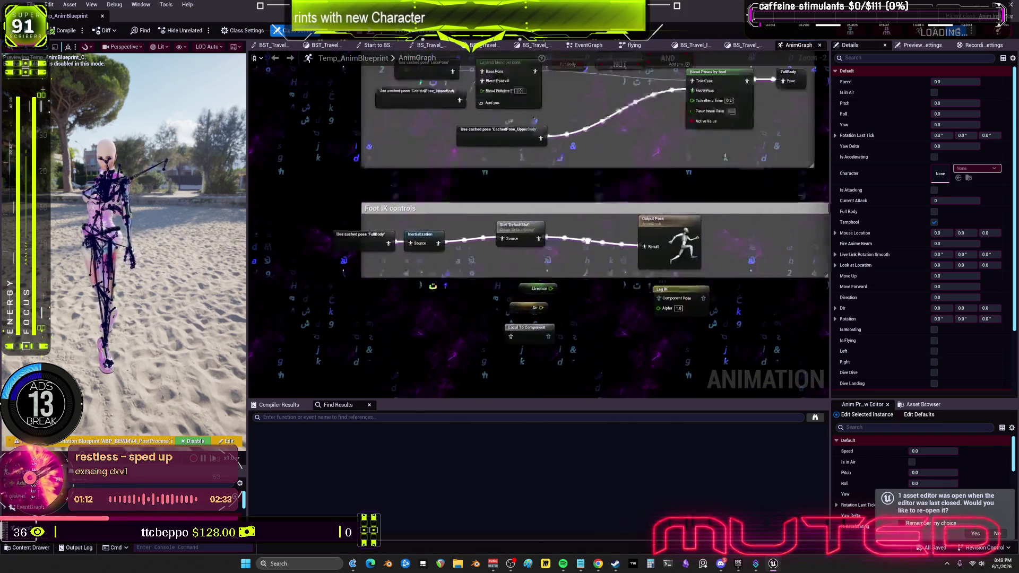
scroll(549, 356, "up", 4)
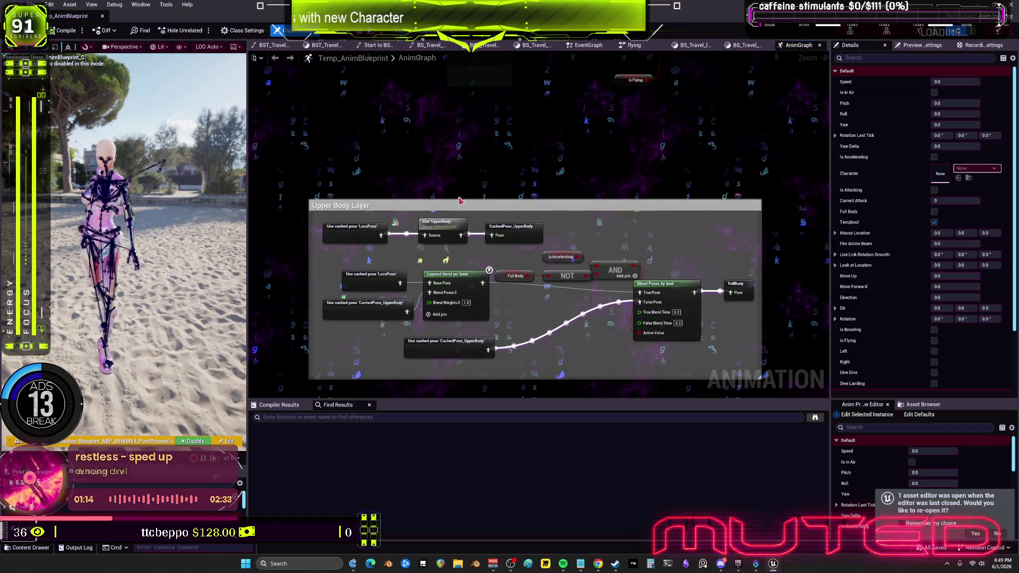
double_click(564, 249)
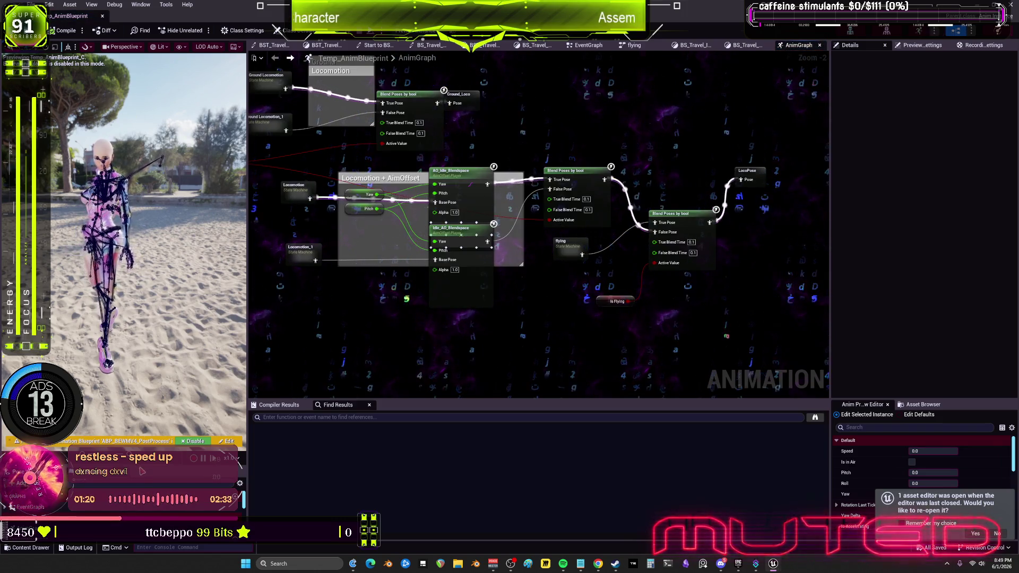
left_click_drag(161, 447, 161, 222)
left_click(10, 287)
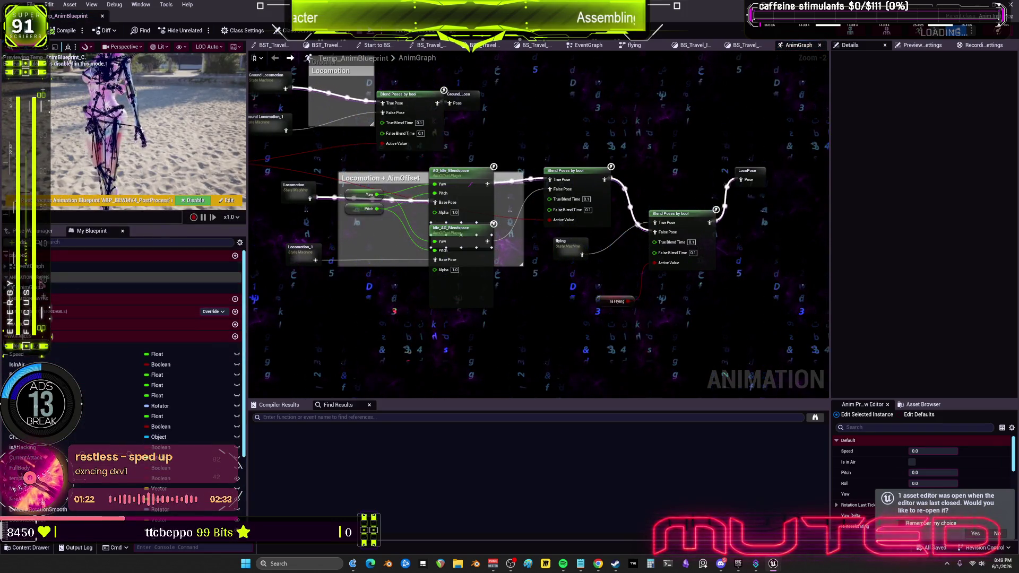
Look inside the Ground Locomotion_1 and Locomotion_1 state machines, then return to the main AnimGraph
left_click_drag(397, 179, 449, 240)
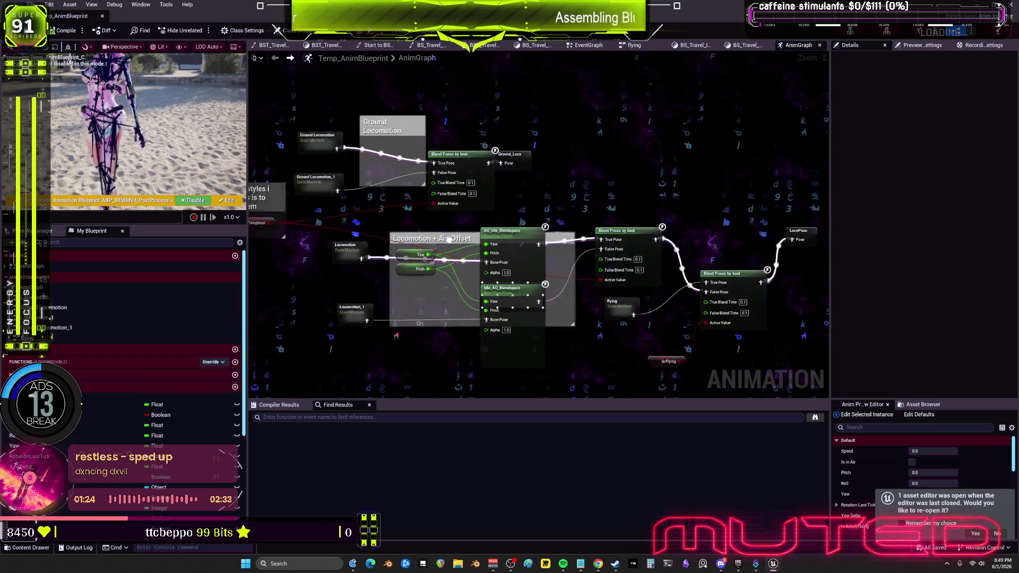
double_click(370, 337)
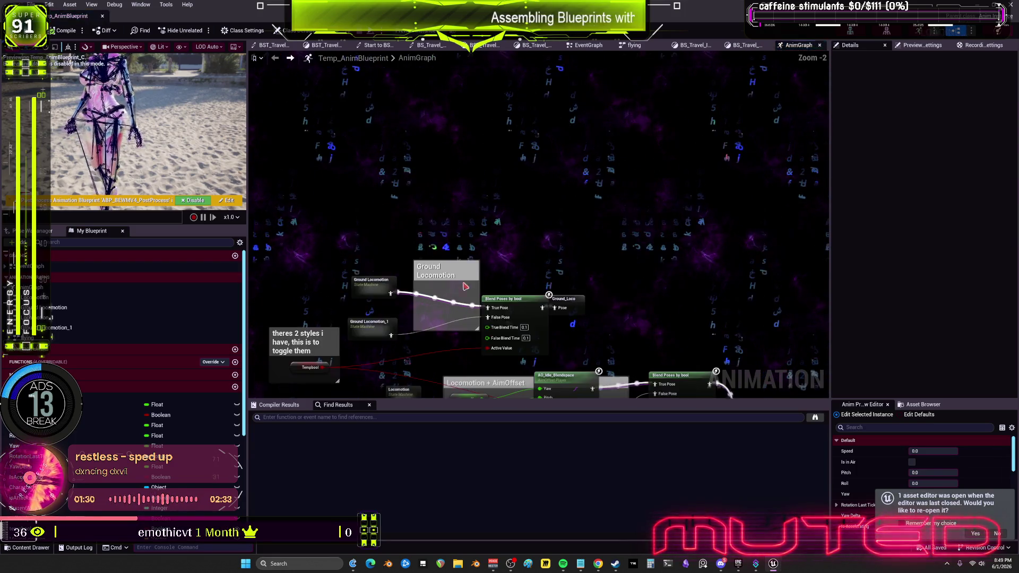
left_click_drag(465, 287, 557, 175)
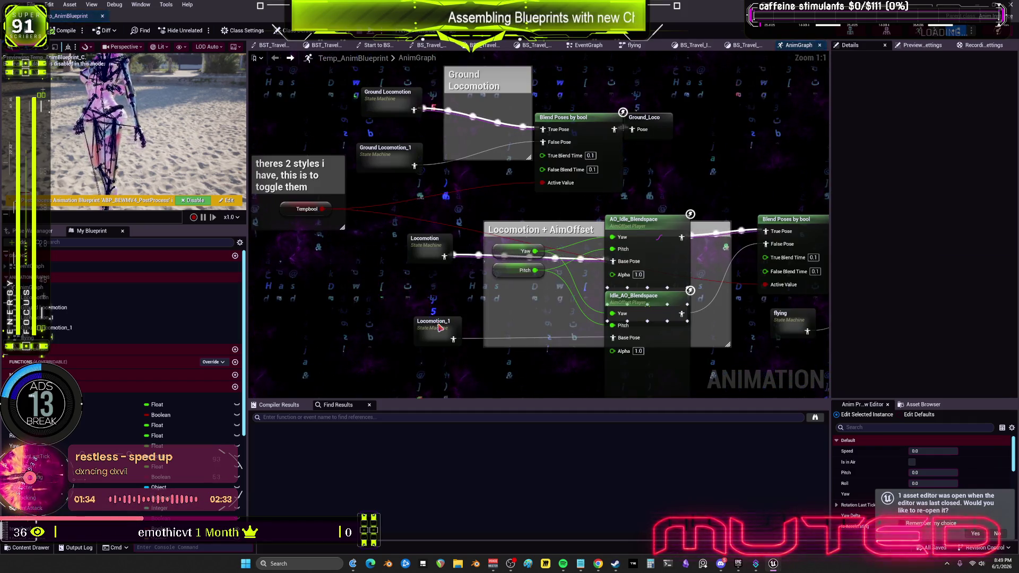
double_click(440, 328)
key("alt+Left")
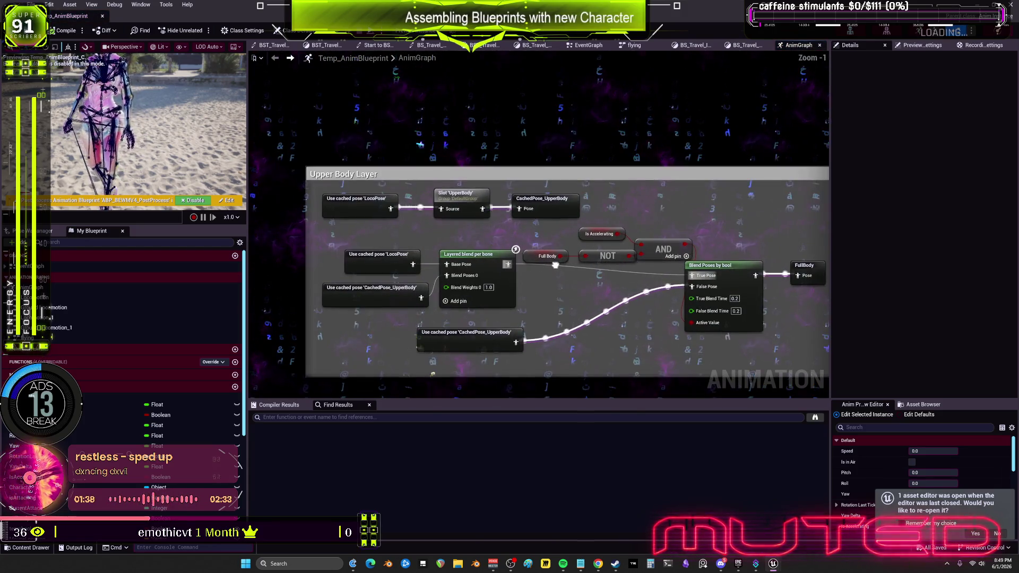
scroll(552, 140, "down", 2)
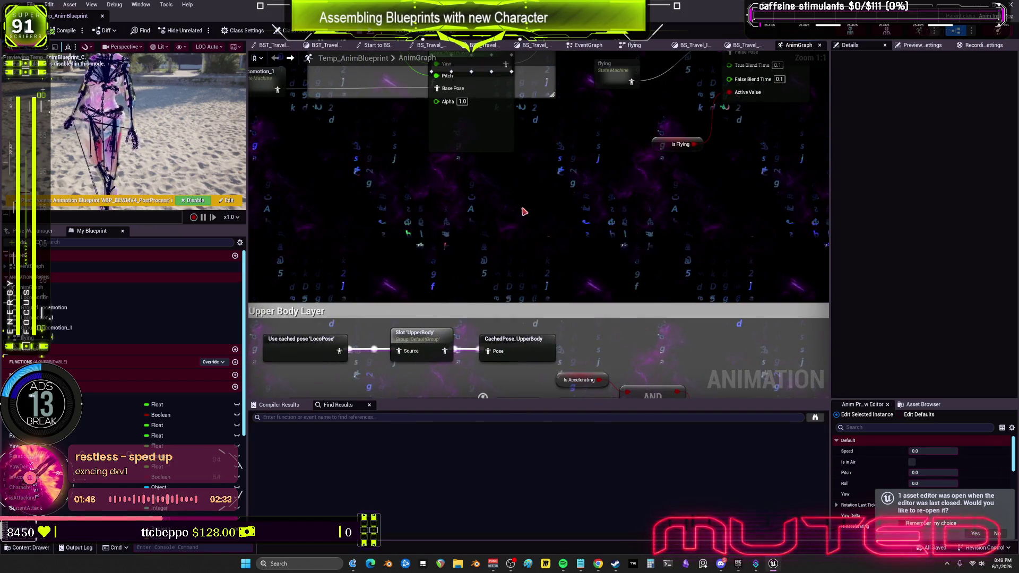
right_click(479, 300)
type("fl")
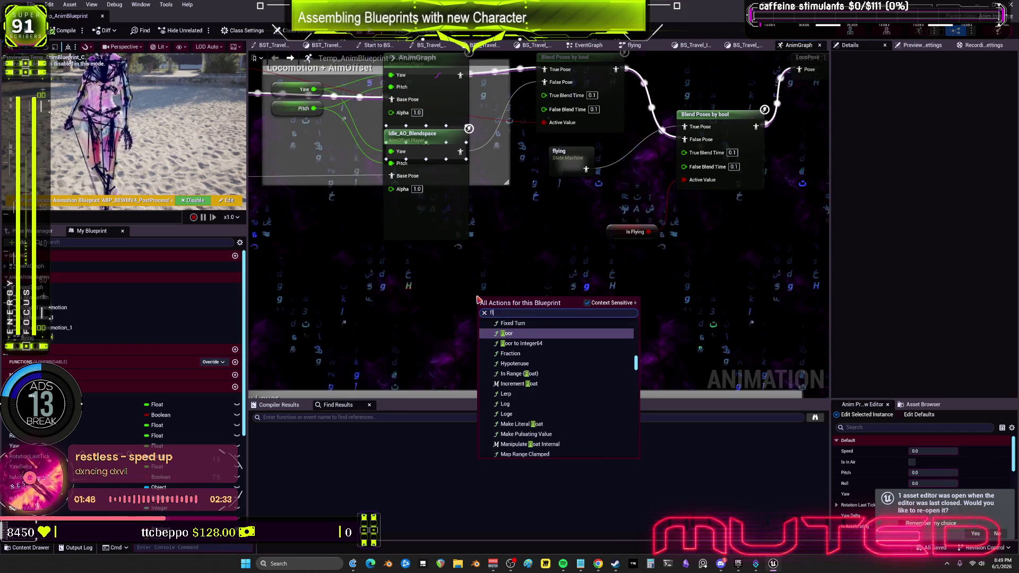
type("yi")
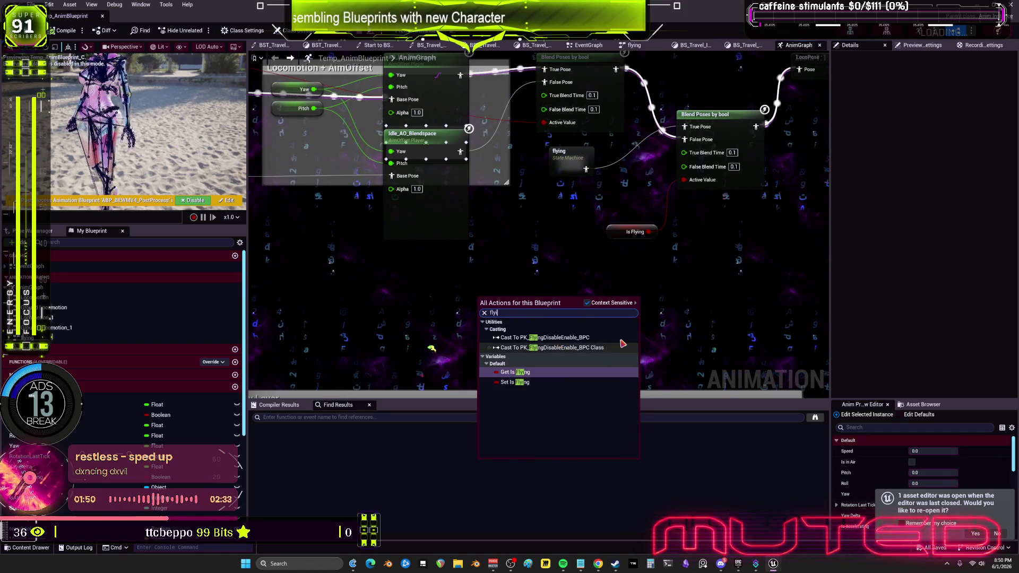
key("Escape")
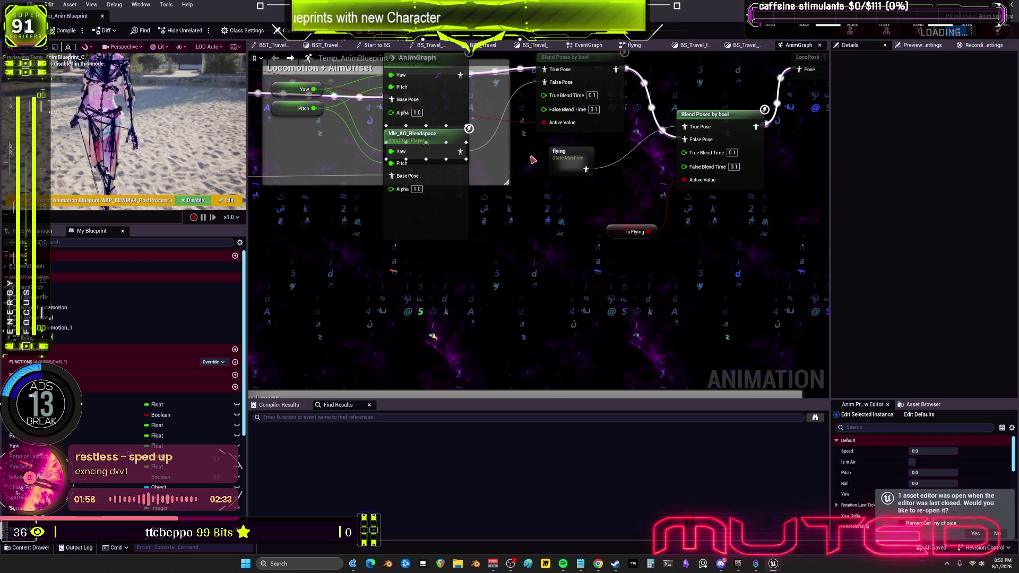
double_click(561, 152)
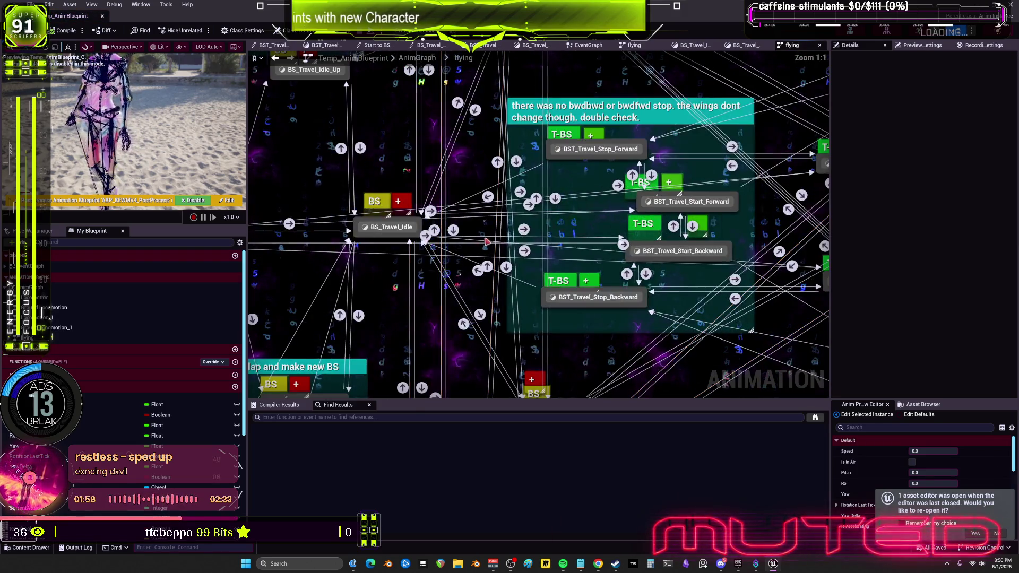
Inspect the BS_Travel_Idle state's blendspace node, then return to the flying state machine
double_click(391, 226)
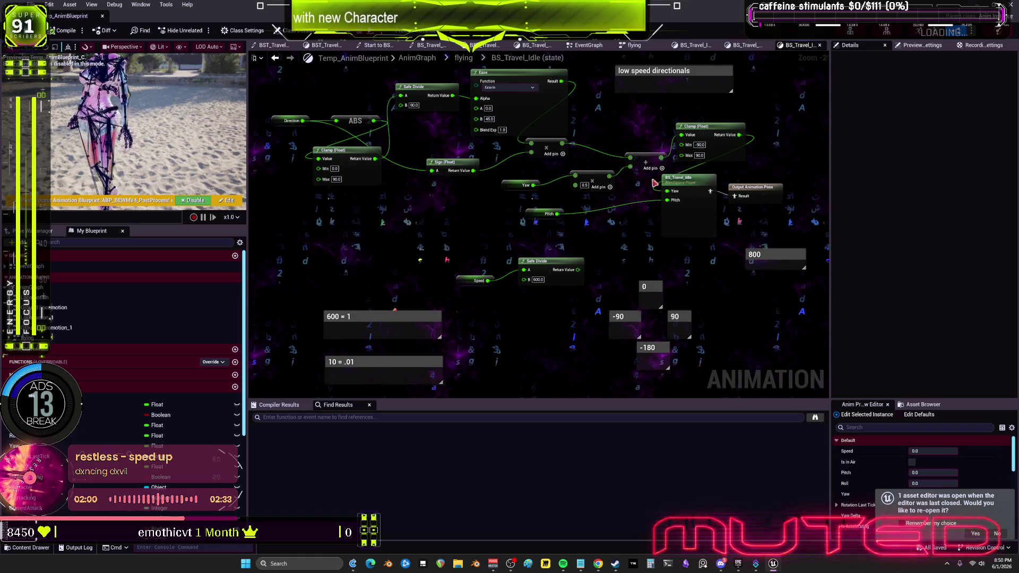
left_click(686, 182)
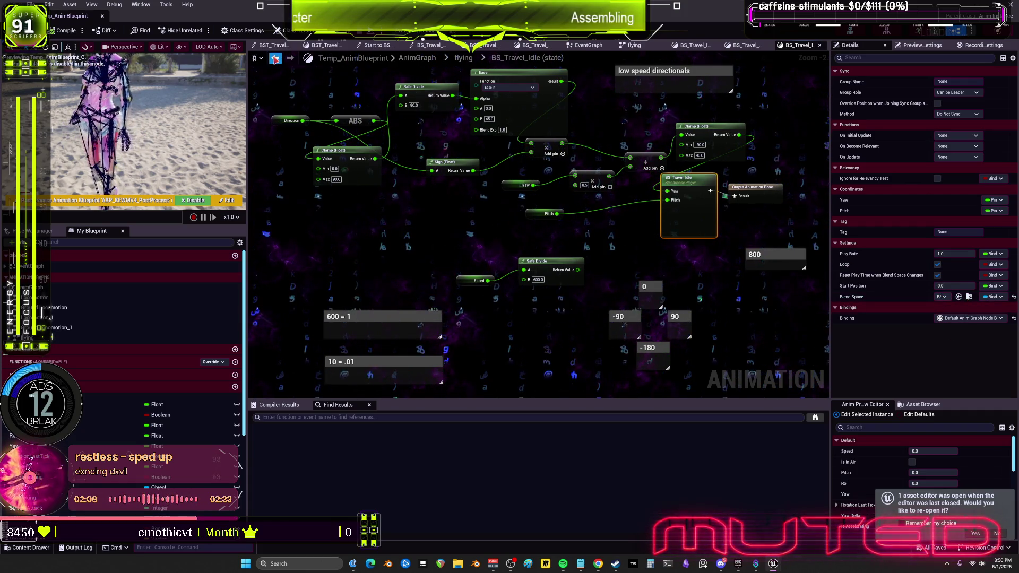
left_click(275, 58)
Find the BS_Travel_Forward state, inspect its blendspace node, and open the BS_Travel_Forward asset
left_click_drag(399, 228, 529, 224)
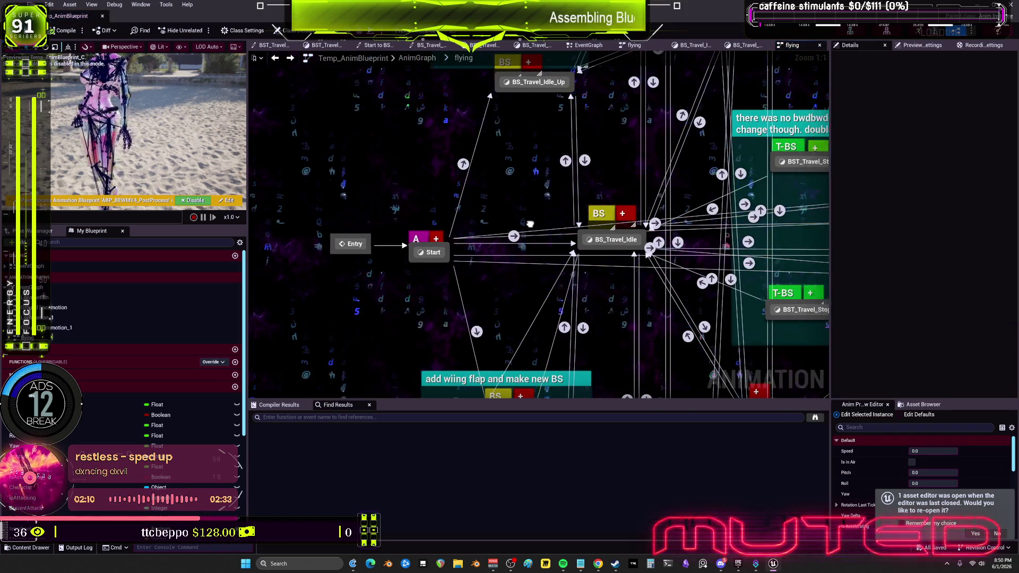
left_click_drag(505, 303, 484, 237)
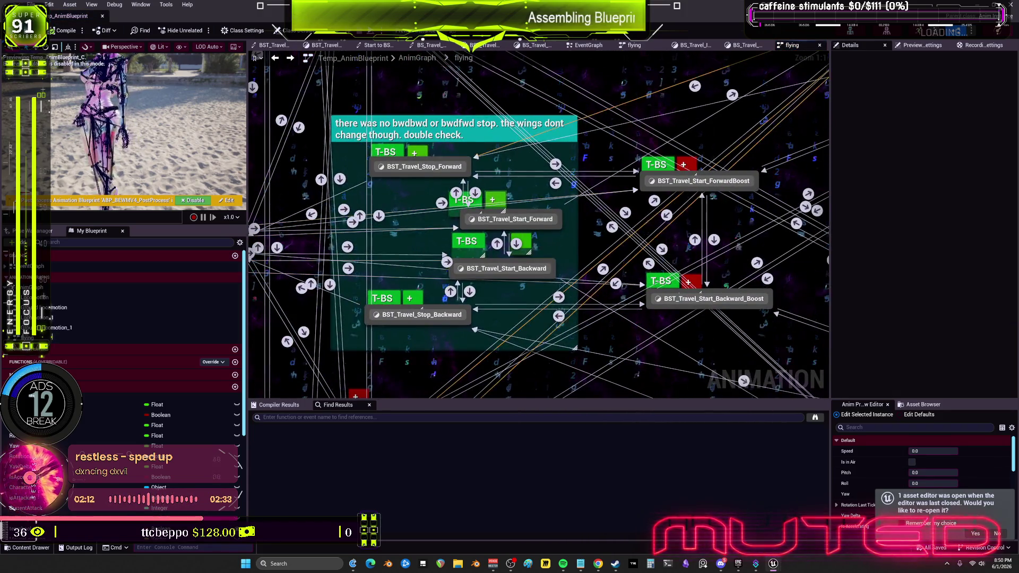
mouse_move(426, 171)
left_mouse_down()
mouse_move(350, 174)
mouse_move(403, 177)
left_mouse_up()
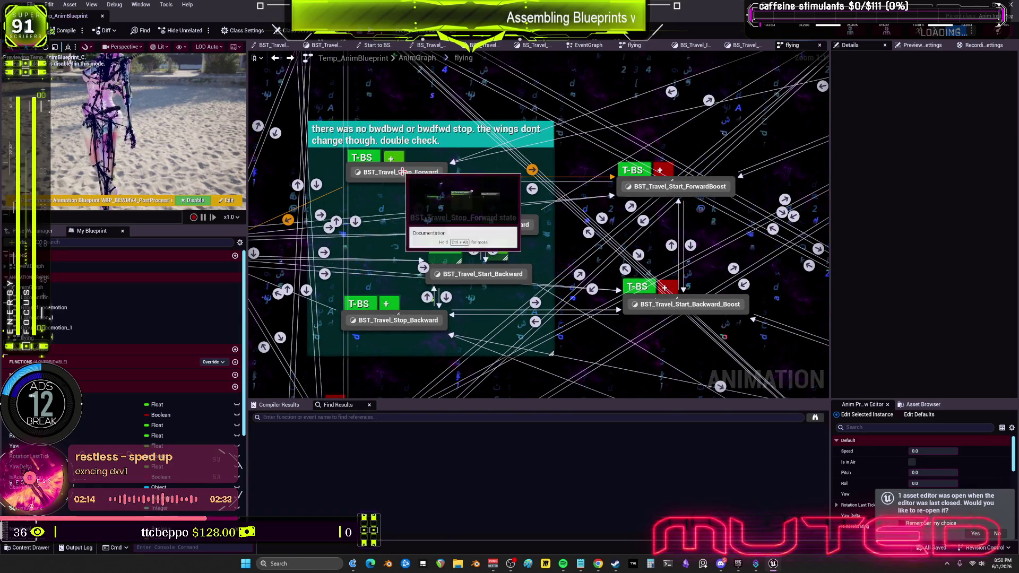
left_click_drag(571, 245, 639, 230)
mouse_move(571, 208)
left_mouse_down()
mouse_move(477, 297)
mouse_move(454, 237)
left_mouse_up()
double_click(454, 237)
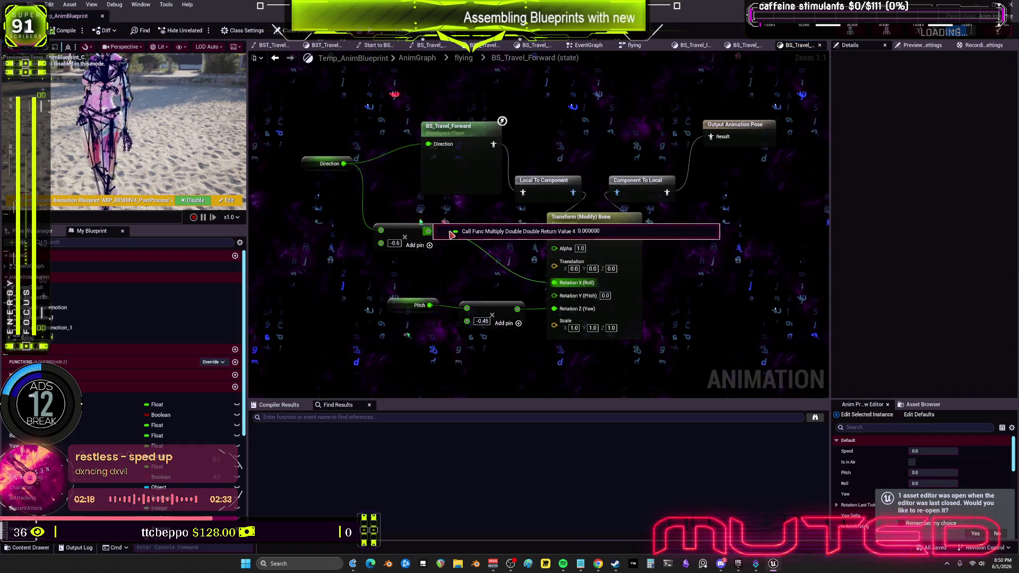
left_click(466, 155)
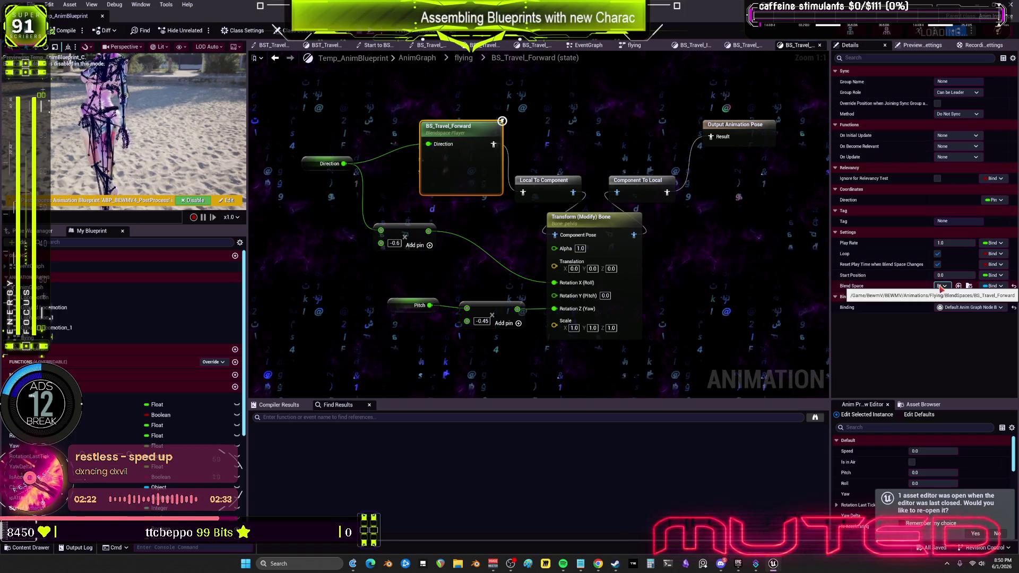
double_click(465, 124)
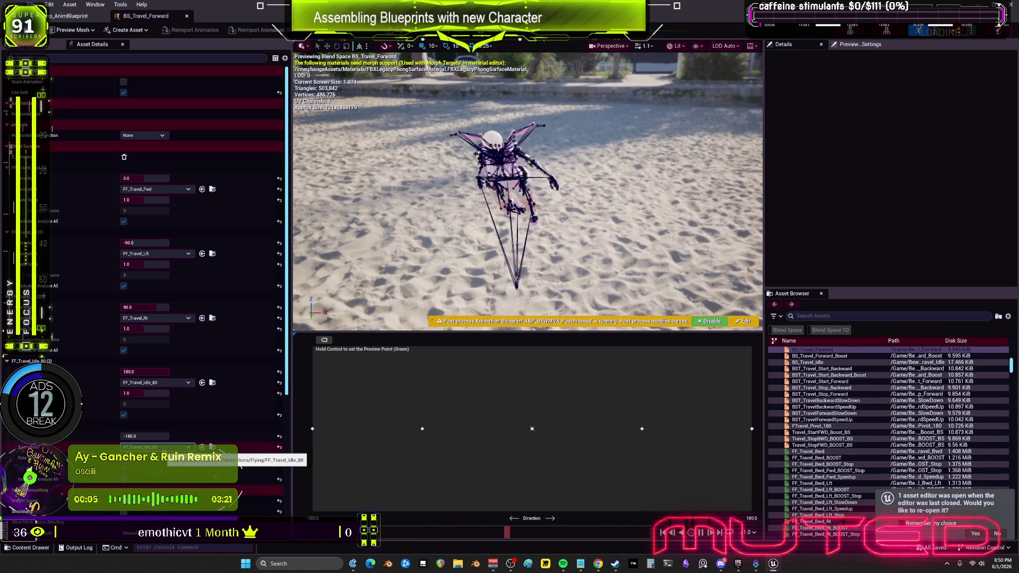
Close the anim blueprint and BS_Travel_Forward editors, then bring up Temp_AnimBlueprint's context menu
scroll(233, 404, "down", 5)
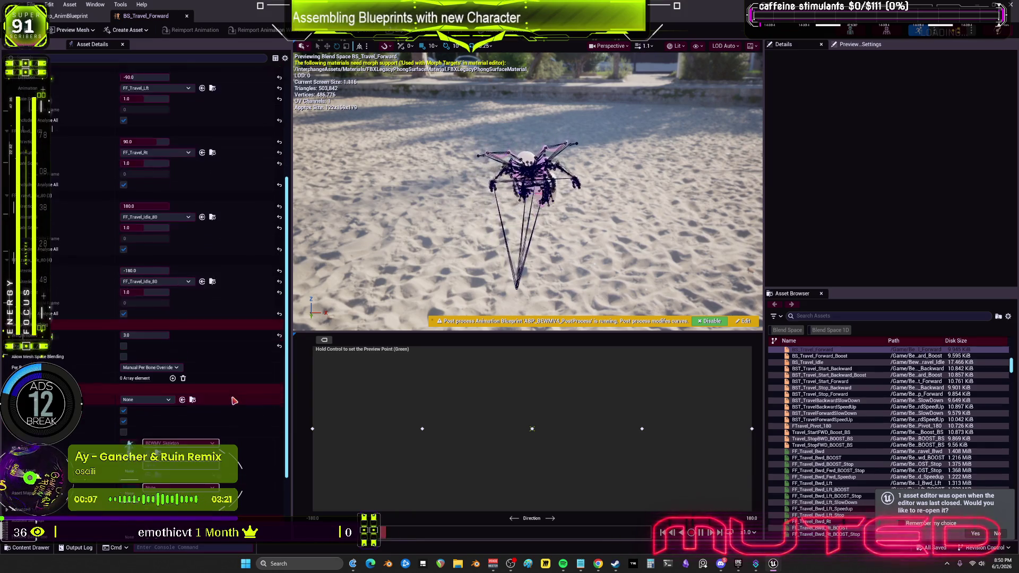
scroll(236, 382, "up", 5)
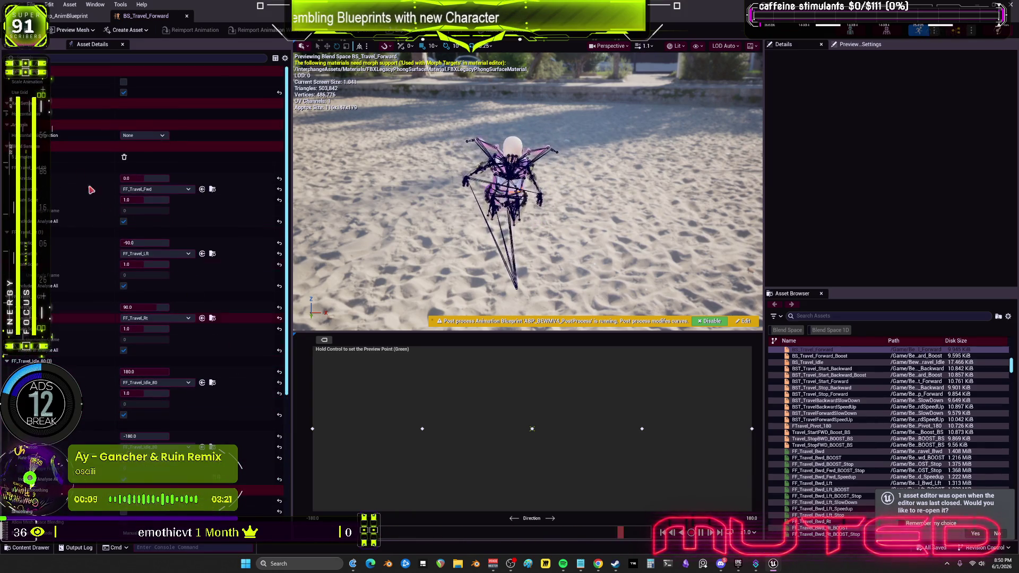
scroll(159, 239, "up", 2)
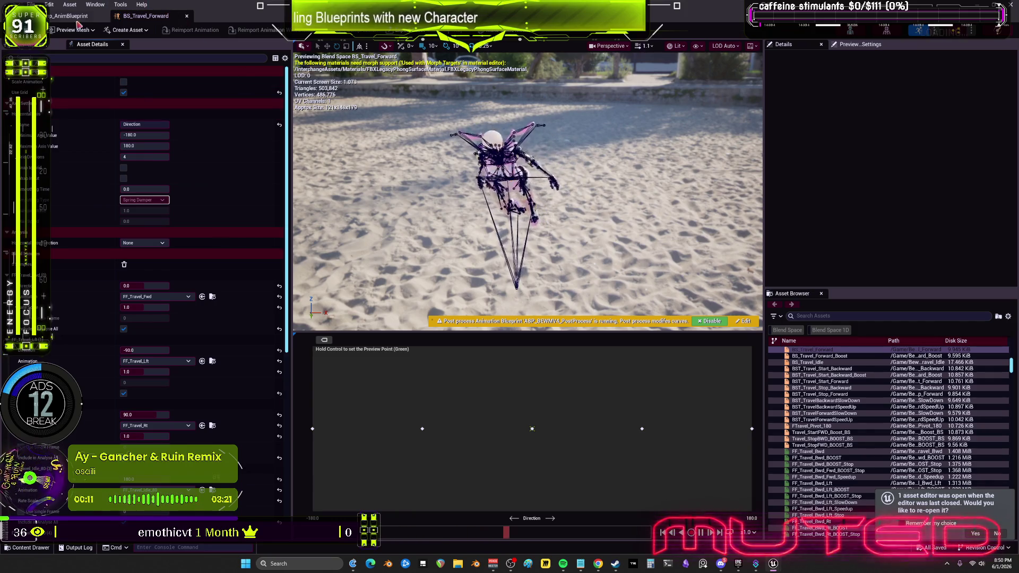
left_click(78, 21)
left_click(104, 16)
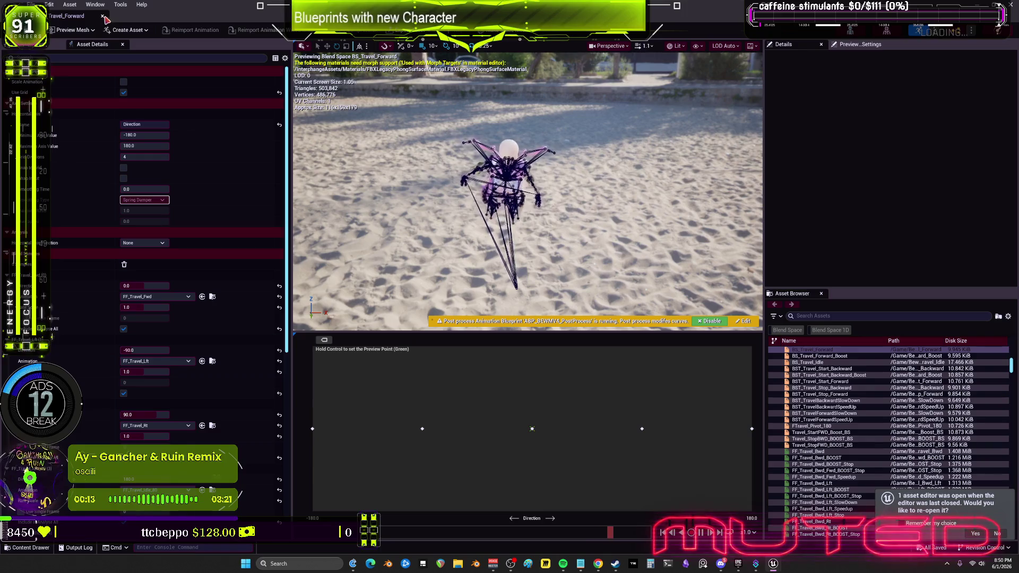
left_click(103, 16)
right_click(240, 392)
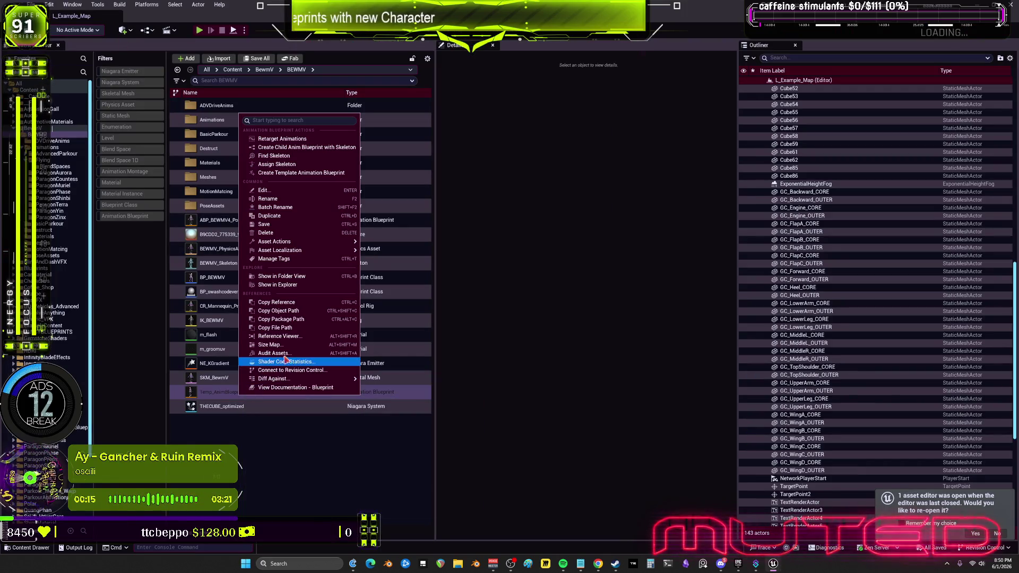
Open Temp_AnimBlueprint's Reference Viewer and bring the BST_Travel blend-space nodes into view
left_click(303, 335)
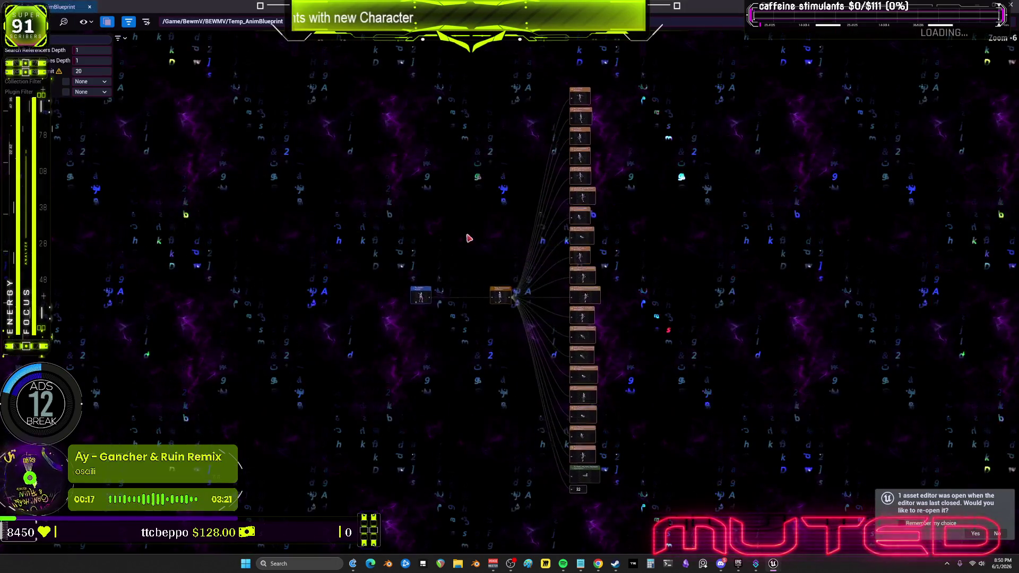
scroll(517, 260, "up", 7)
mouse_move(664, 552)
left_mouse_down()
mouse_move(526, 323)
mouse_move(476, 323)
left_mouse_up()
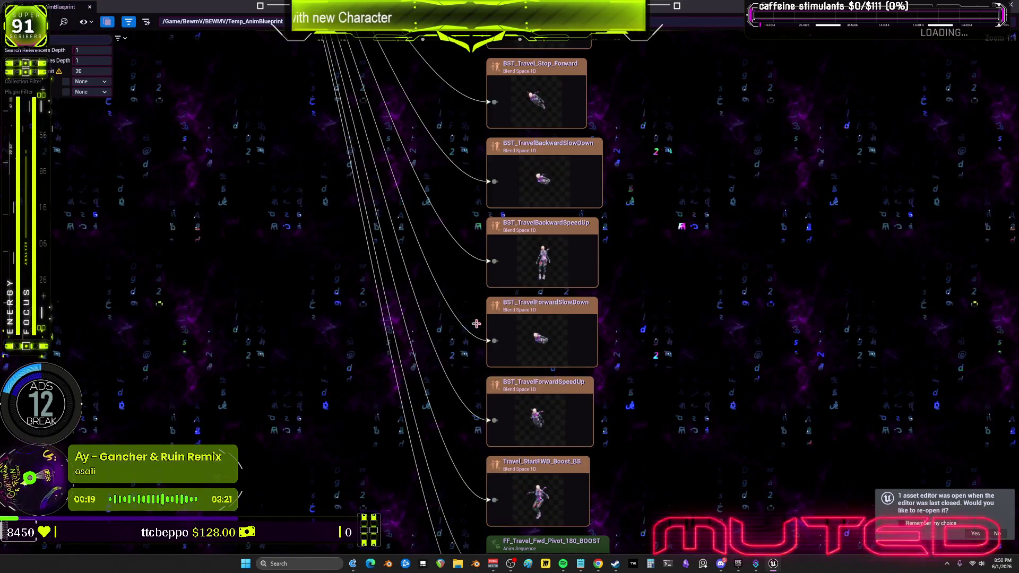
Set Dependencies Depth to 2 and the search limit to 1000, then review the graph
left_click(90, 60)
type("2")
key("Tab")
type("40")
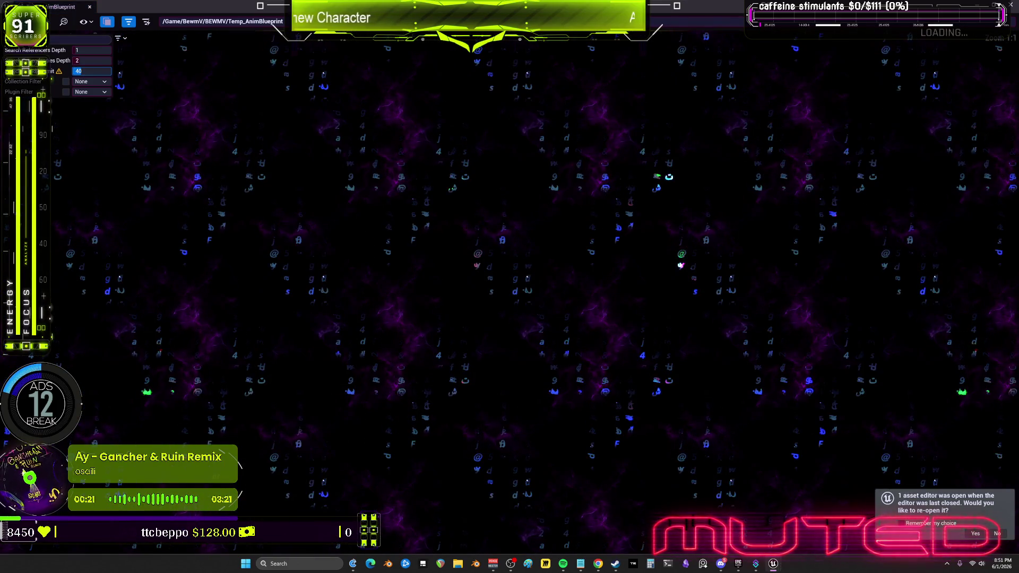
type("1000")
key("Return")
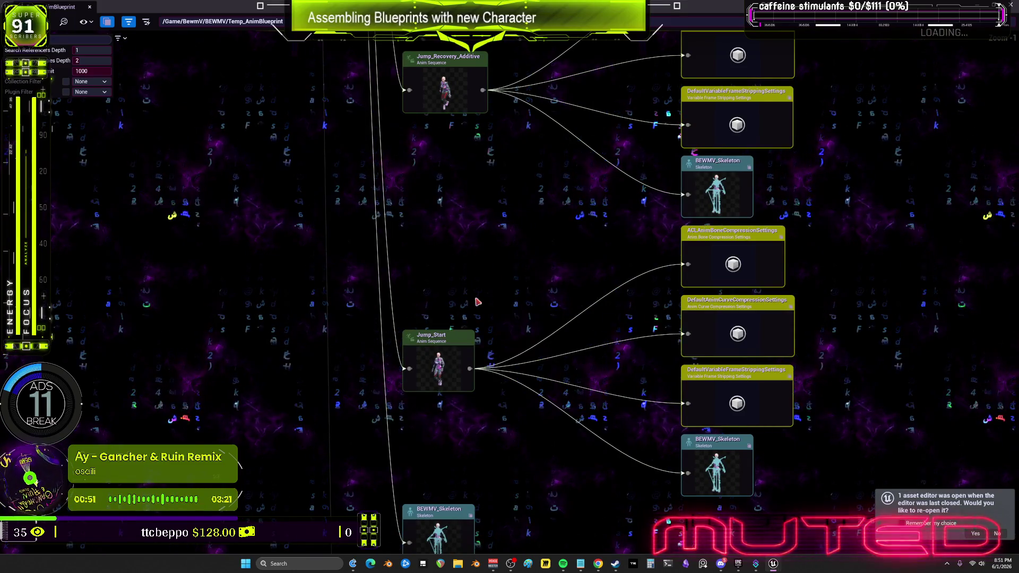
scroll(487, 166, "up", 5)
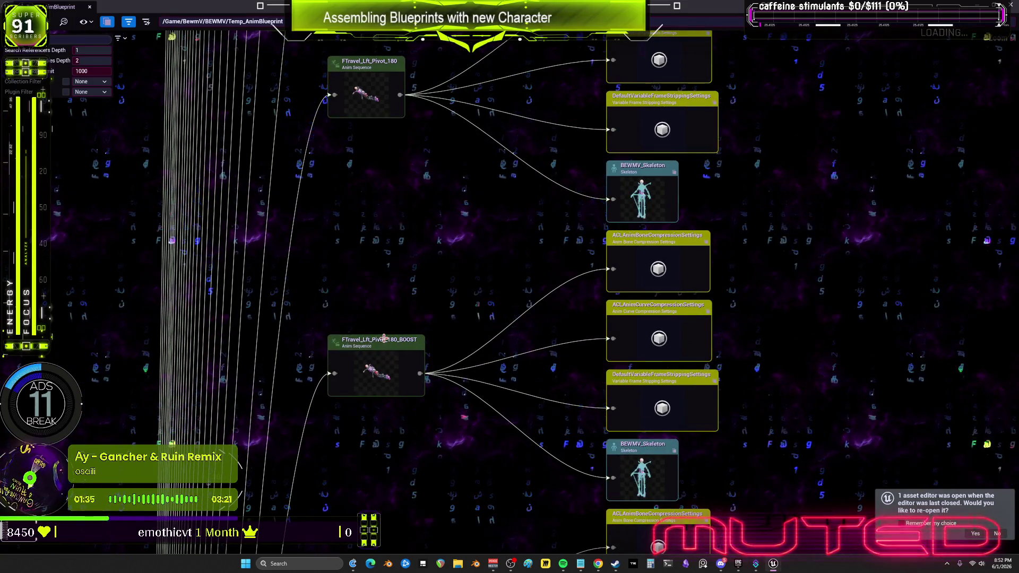
scroll(446, 213, "down", 5)
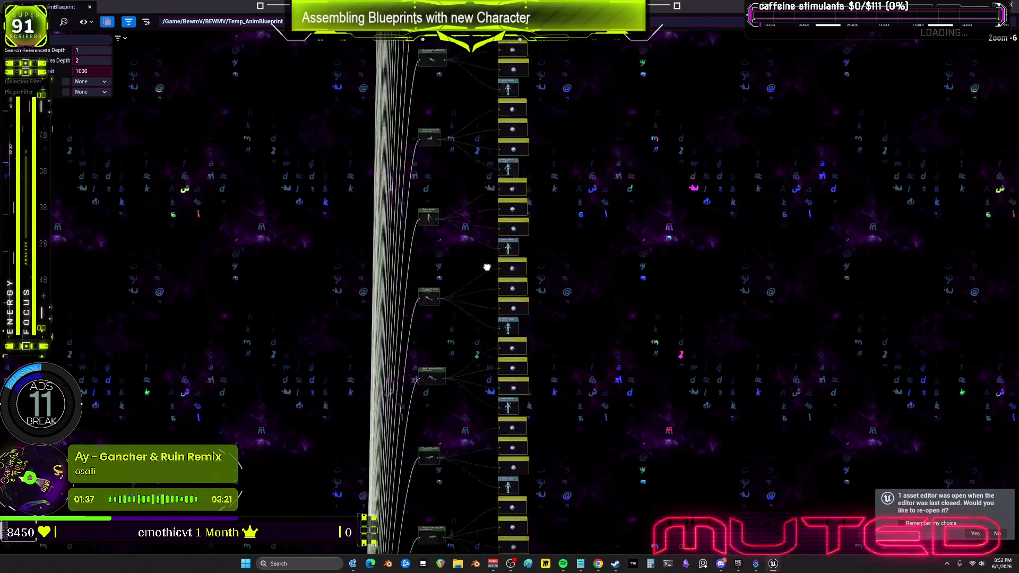
Inspect the FTravel_Bwd_Pivot_180, Travel_StartFWD_Boost_BS and BS_FlyUp_Boosting dependencies, then close the graph
scroll(447, 305, "up", 7)
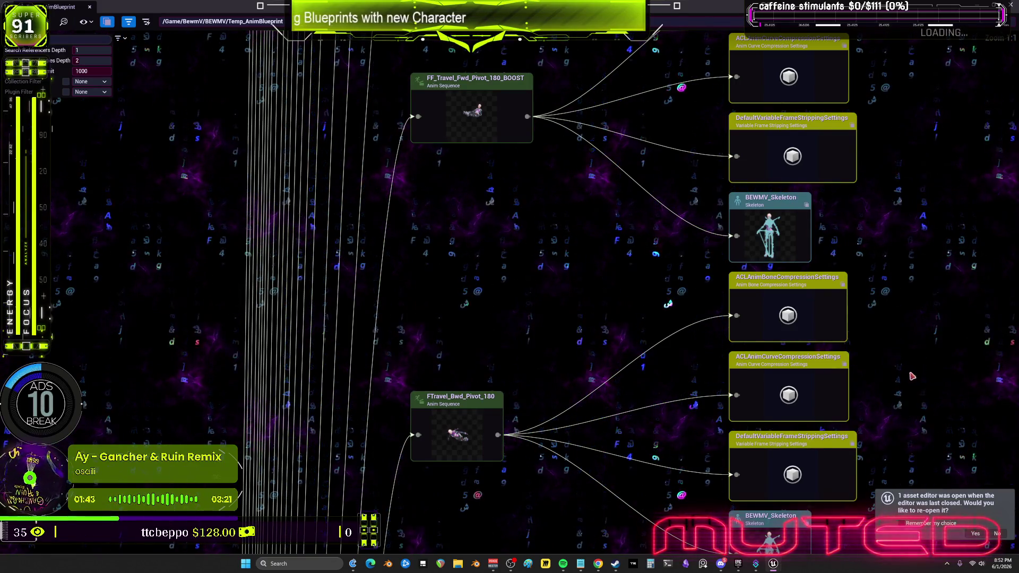
left_click_drag(818, 499, 752, 370)
left_click_drag(567, 193, 528, 240)
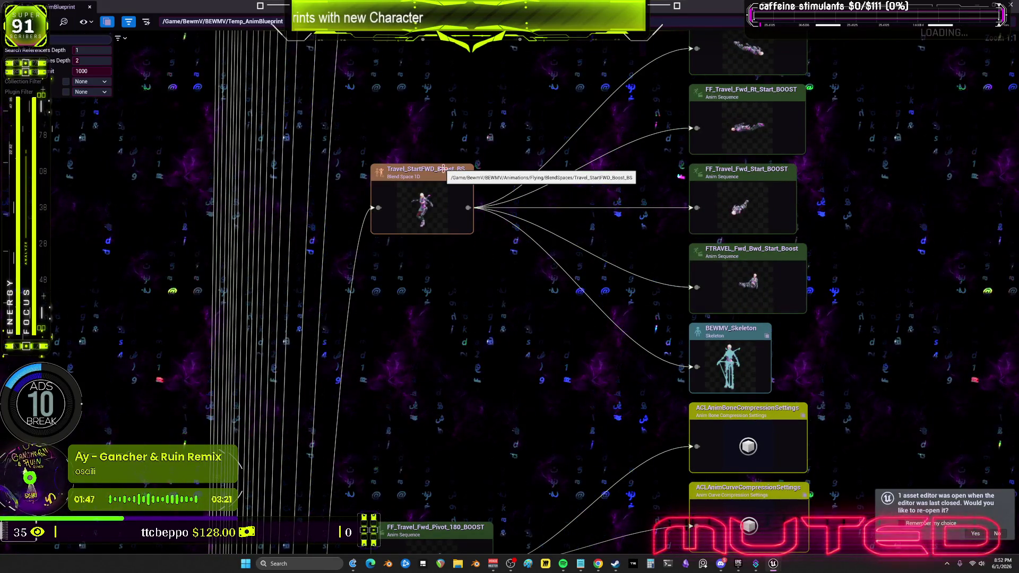
scroll(443, 169, "down", 3)
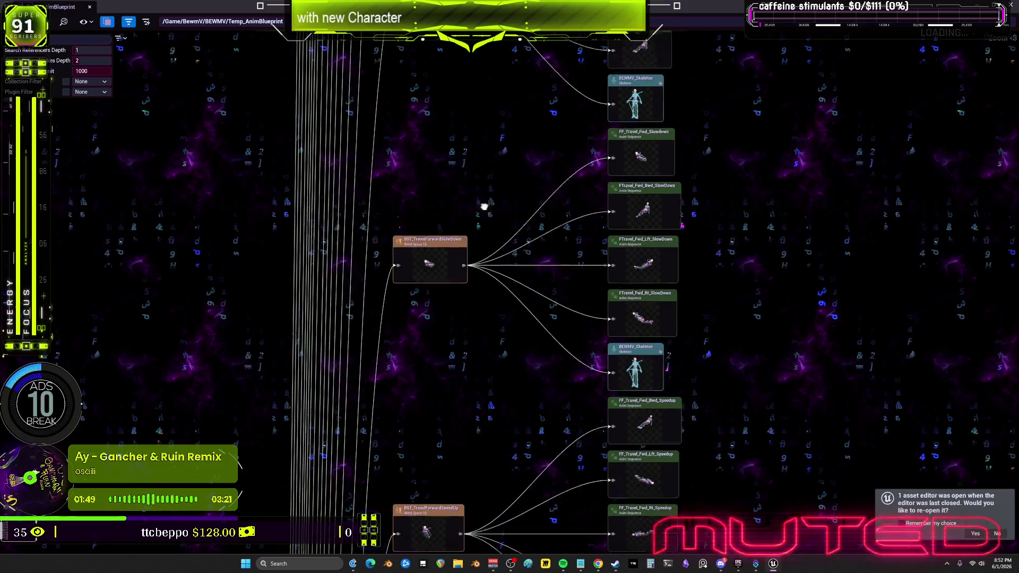
mouse_move(470, 448)
left_mouse_down()
mouse_move(428, 221)
mouse_move(448, 374)
mouse_move(462, 277)
mouse_move(467, 285)
mouse_move(409, 351)
mouse_move(405, 375)
left_mouse_up()
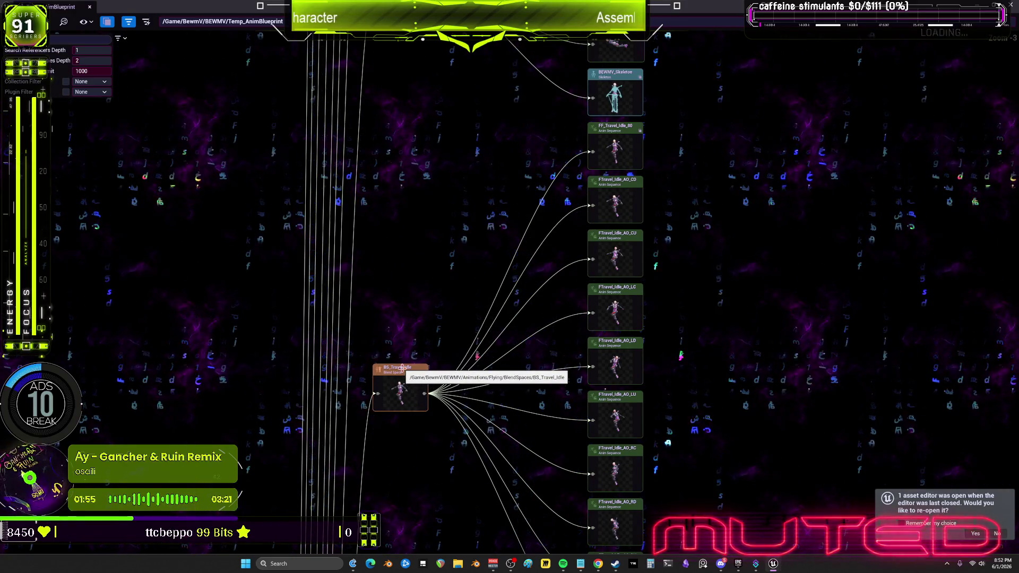
mouse_move(463, 259)
left_mouse_down()
mouse_move(509, 478)
mouse_move(475, 277)
left_mouse_up()
scroll(480, 257, "up", 1)
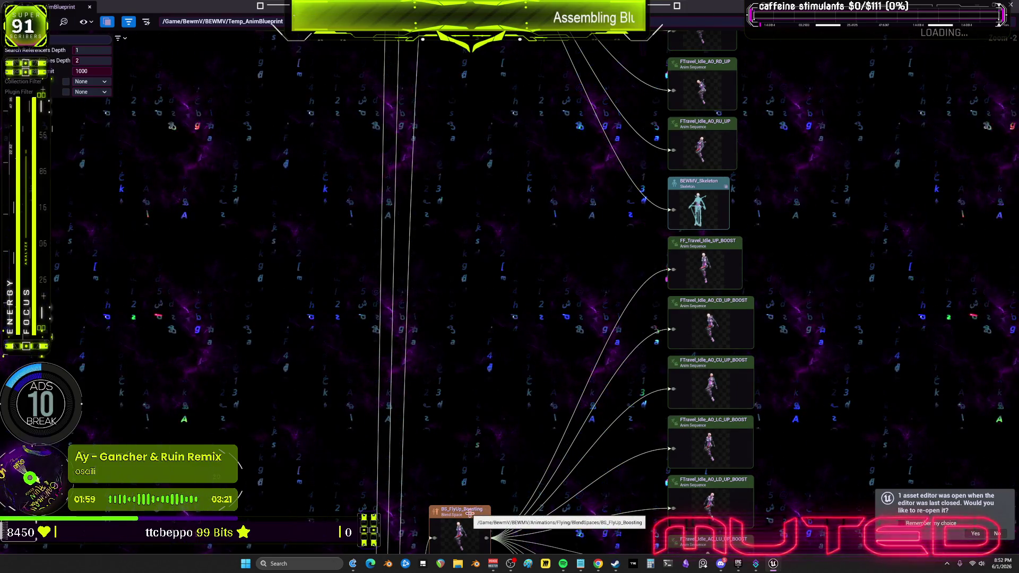
left_click(90, 7)
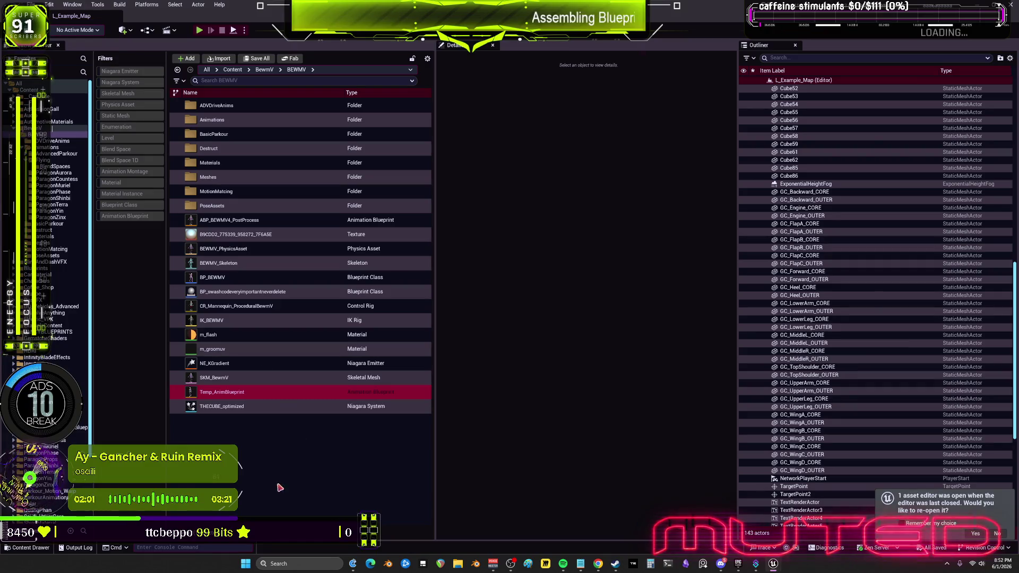
Delete the Travel_Bwd_BS and Travel_BS blend spaces from the ParagonMuriel folder
left_click(56, 185)
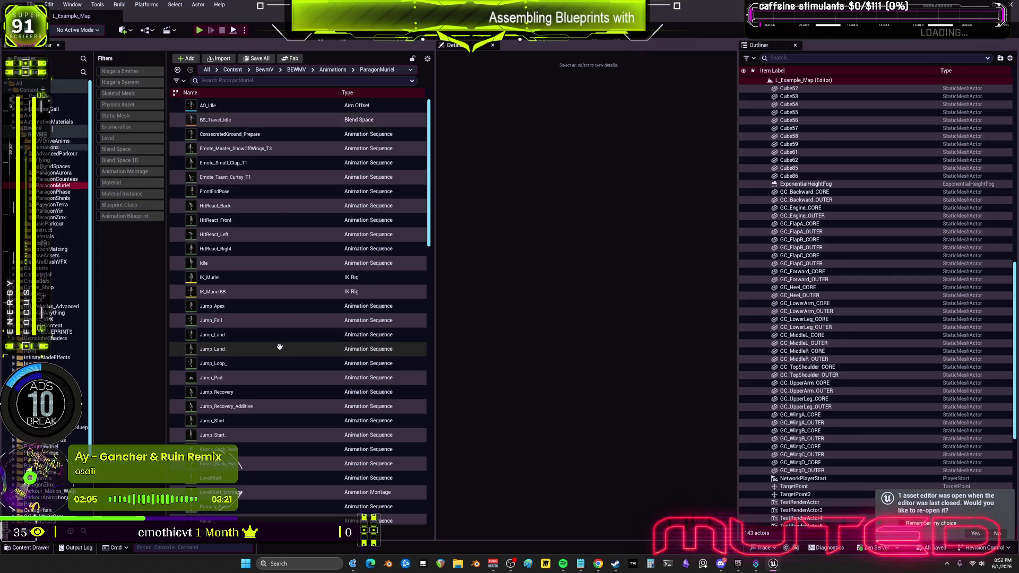
scroll(250, 369, "down", 2)
scroll(250, 369, "down", 11)
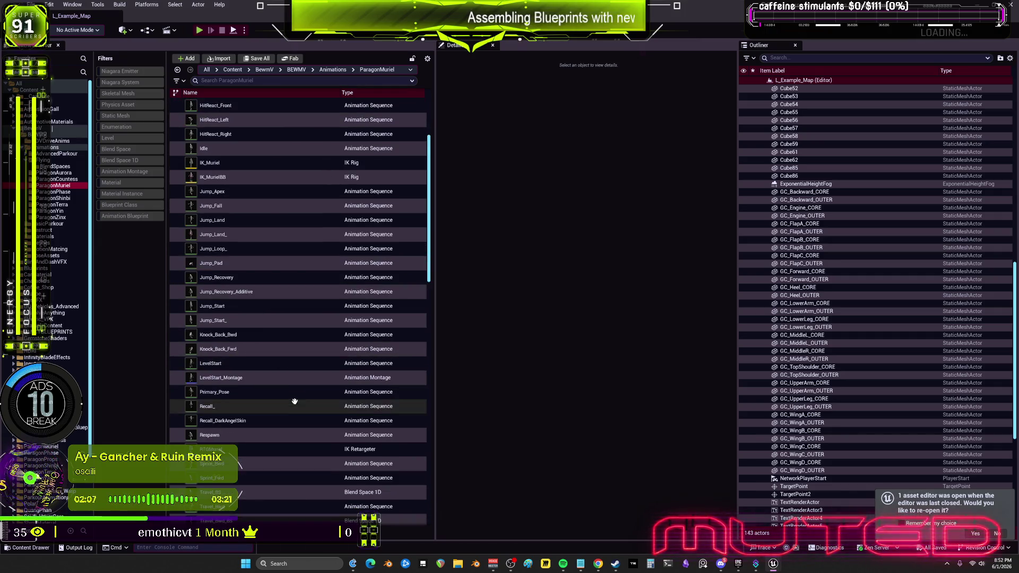
left_click(253, 296)
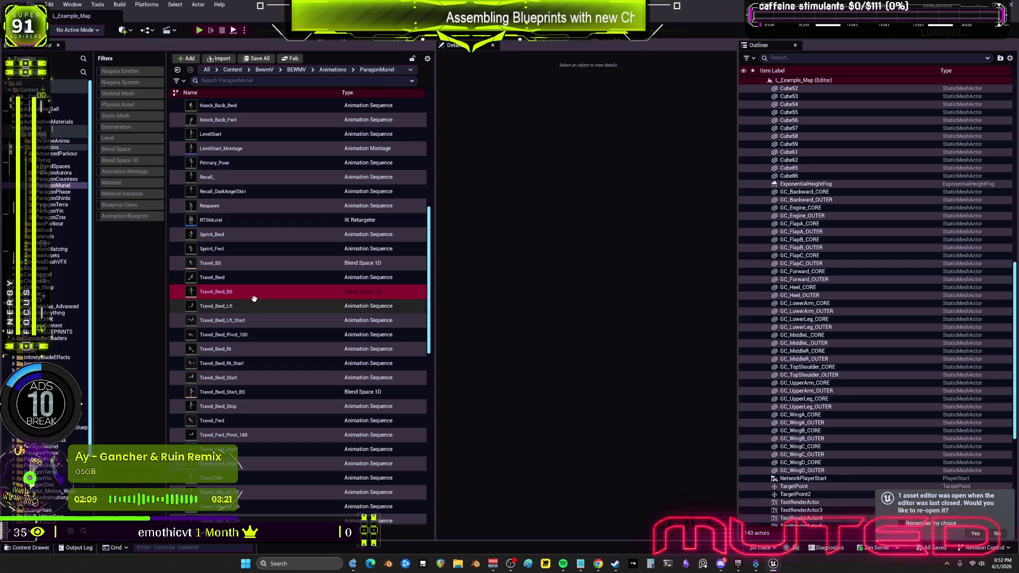
right_click(254, 296)
left_click(331, 341)
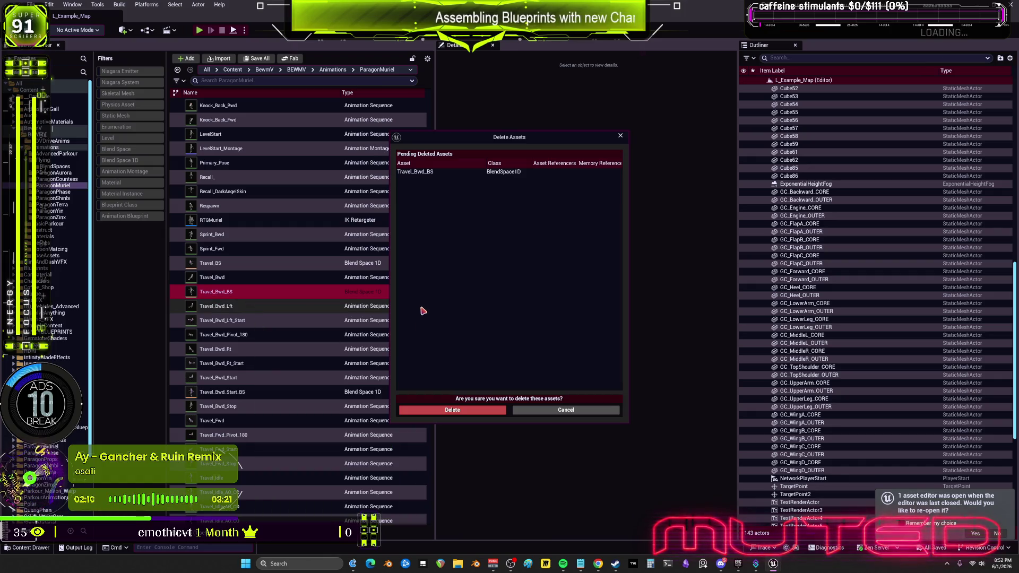
left_click(472, 412)
right_click(254, 263)
left_click(331, 307)
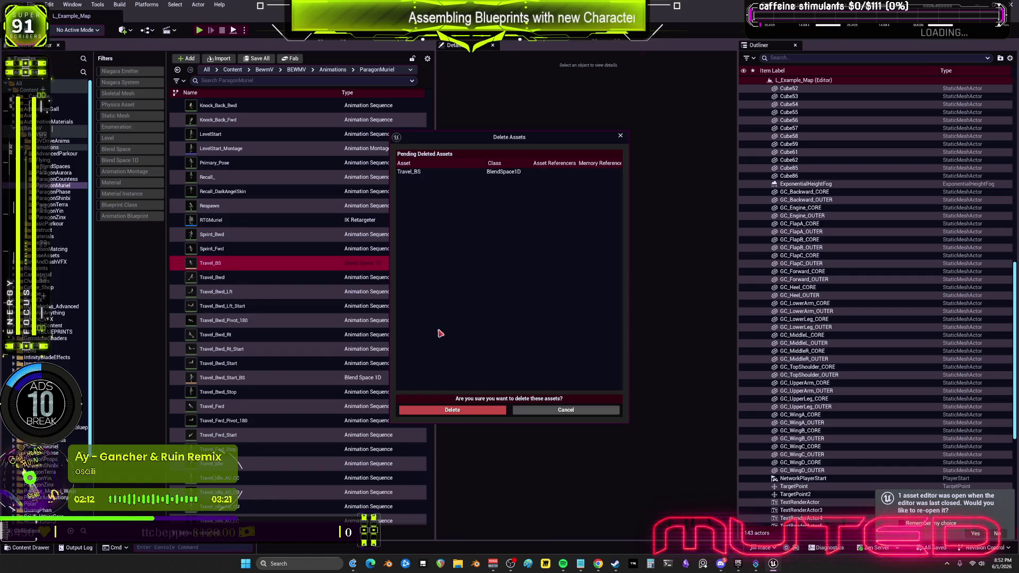
left_click(468, 410)
Cancel deleting the still-referenced Travel_Bwd_Start_BS and open its Reference Viewer instead
left_click(241, 363)
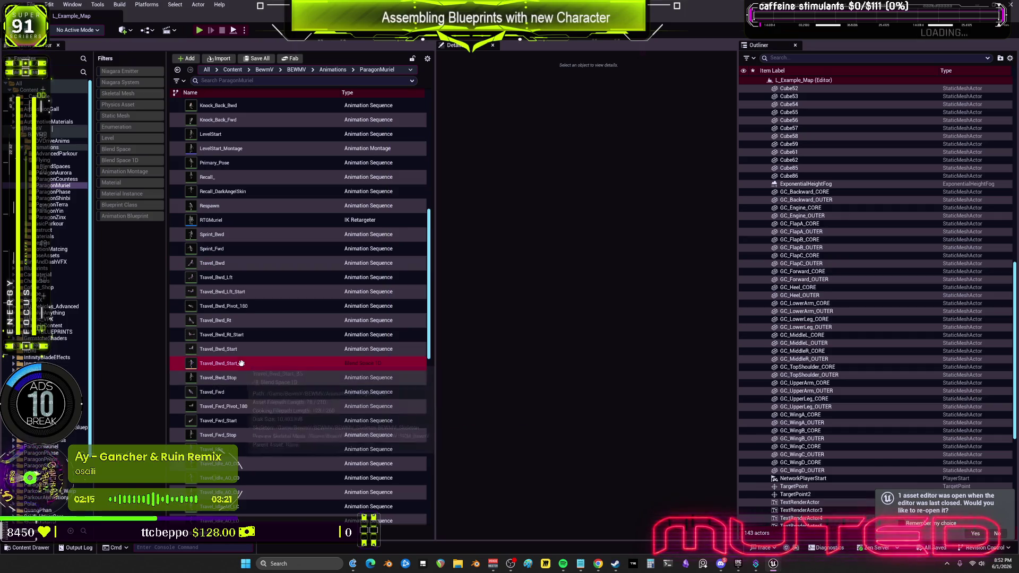
key("Delete")
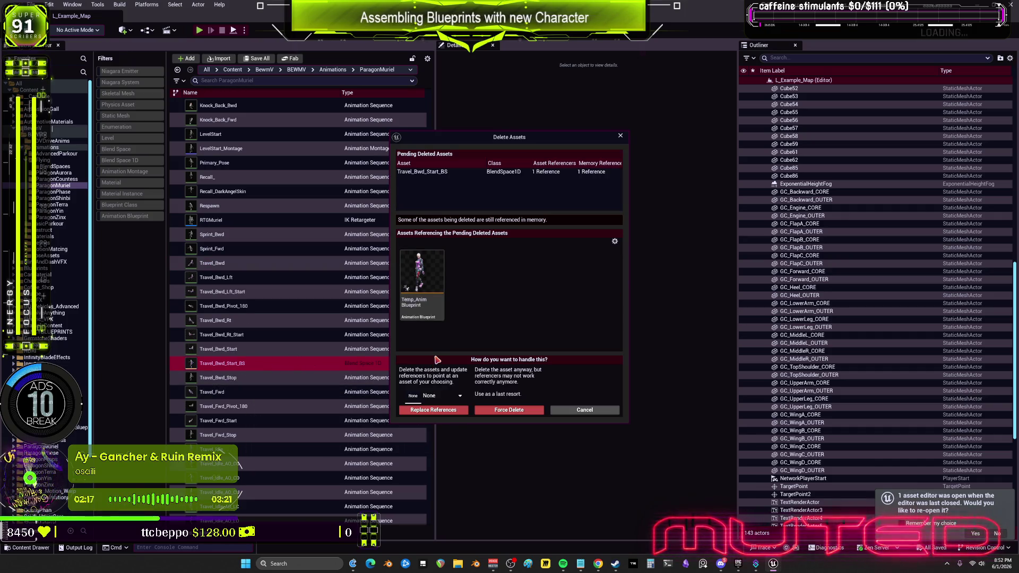
left_click(585, 410)
right_click(234, 365)
left_click(284, 299)
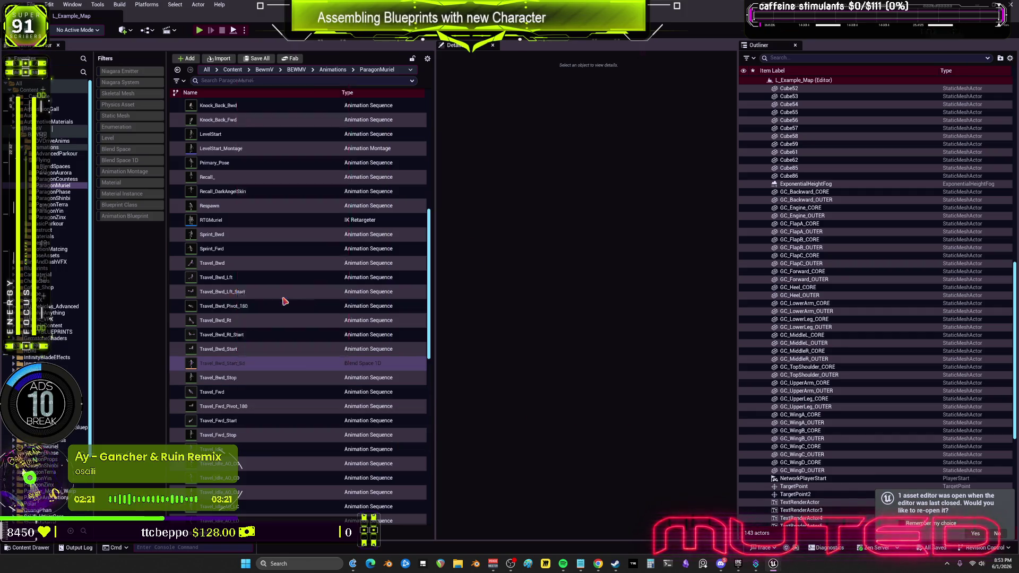
scroll(575, 300, "up", 6)
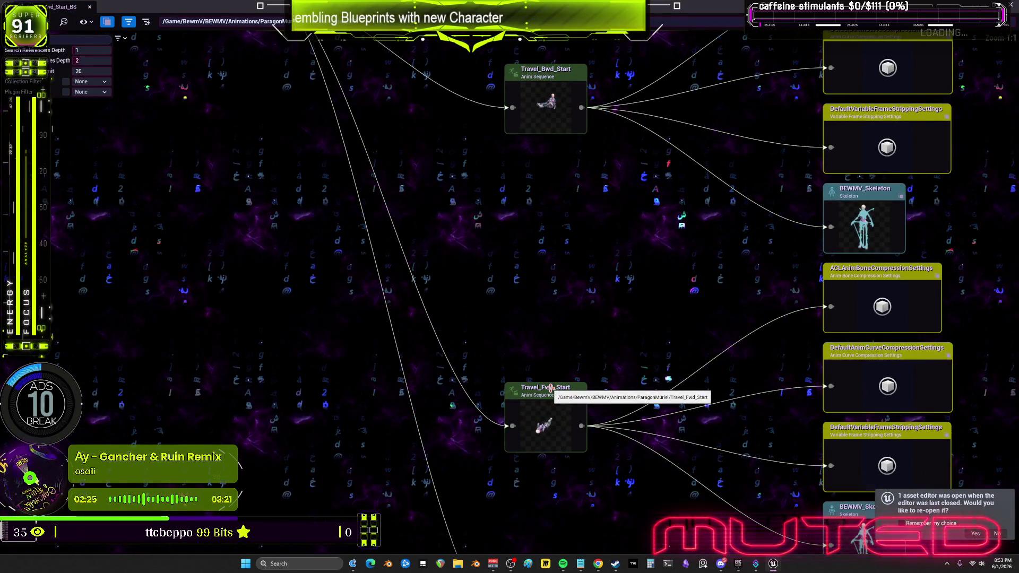
Set Travel_Bwd_Start_BS's reference and dependency depths to 4 with a 1000-node limit
left_click_drag(622, 460, 615, 419)
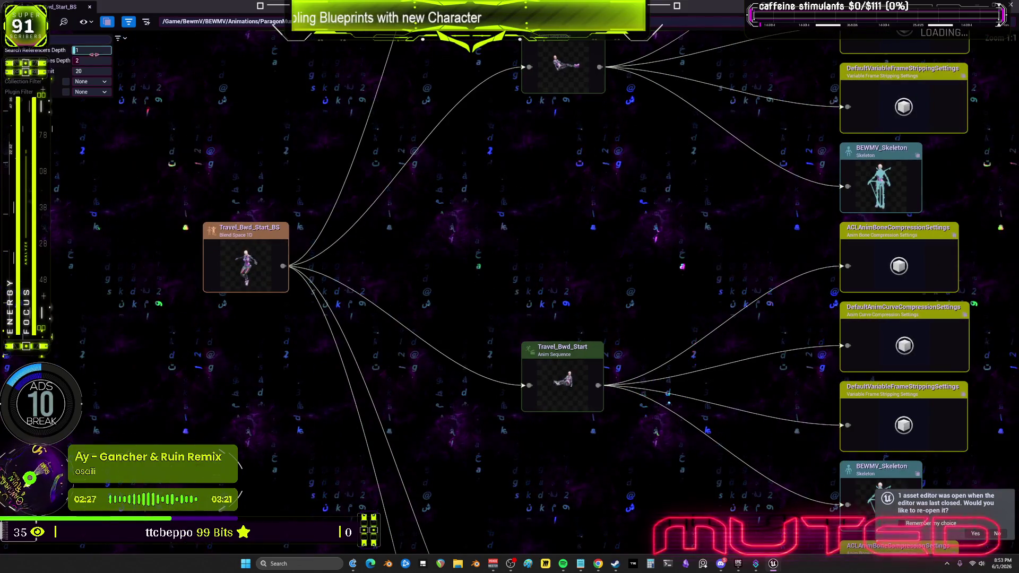
type("4")
key("Tab")
type("4")
key("Return")
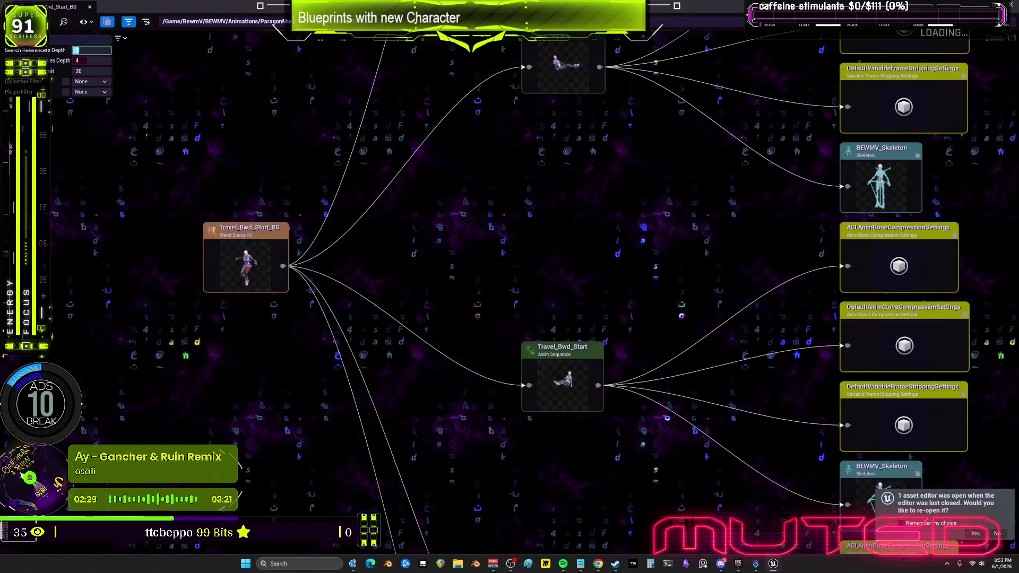
type("1000")
key("Return")
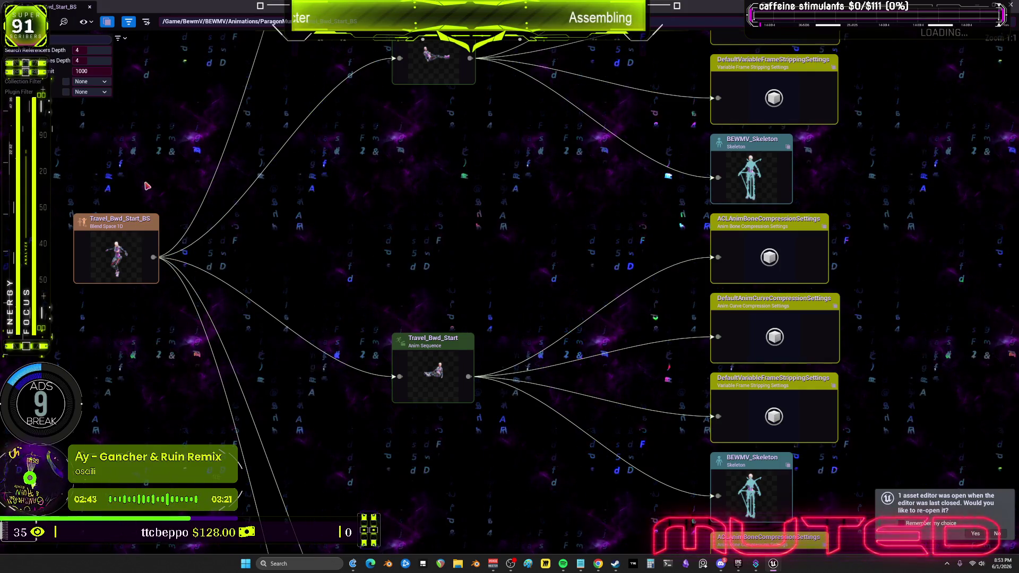
Close the Reference Viewer and open Temp_AnimBlueprint from the BEWMV folder
left_click(89, 7)
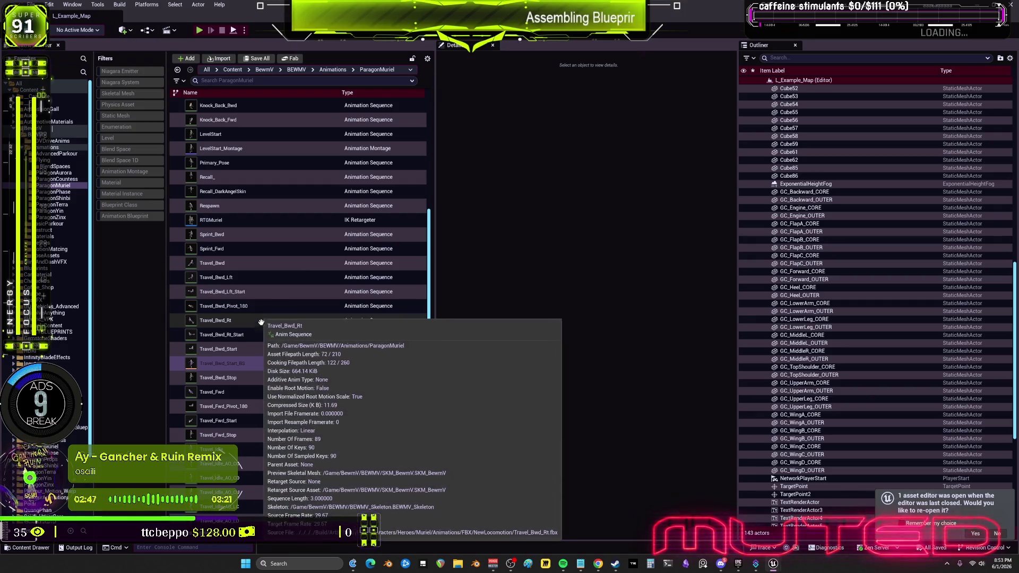
mouse_move(252, 366)
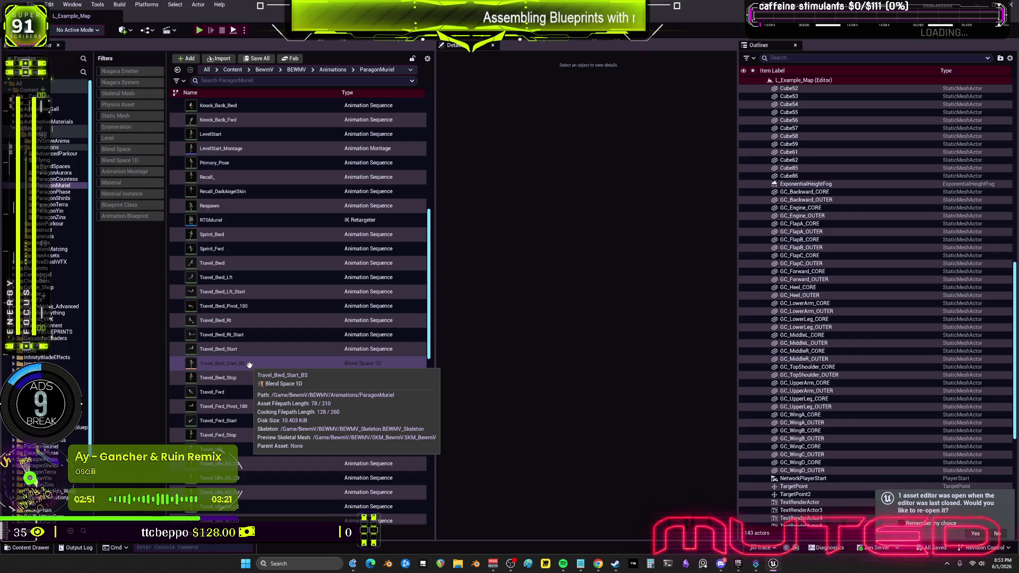
scroll(223, 277, "up", 1)
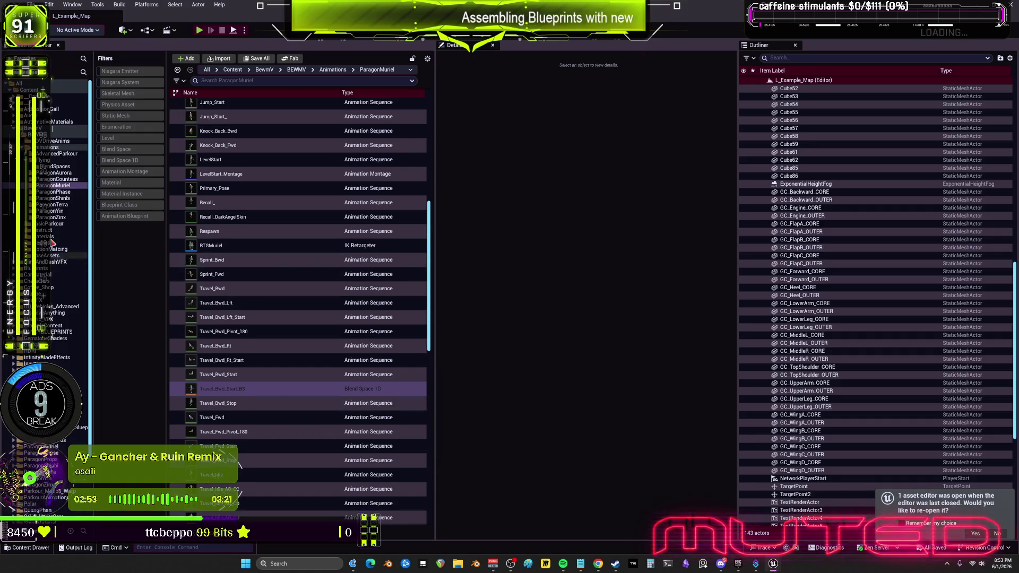
left_click(40, 134)
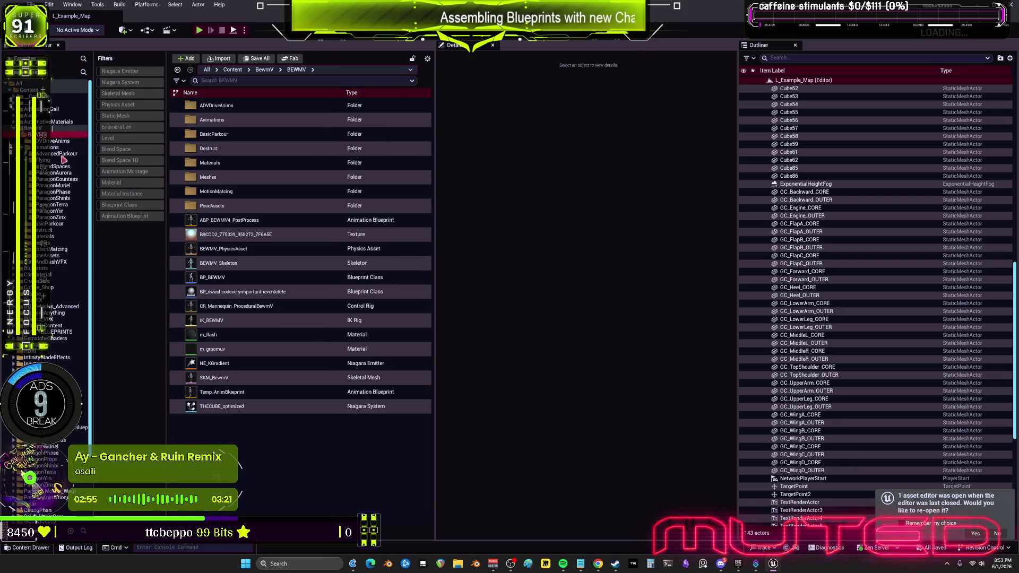
double_click(229, 393)
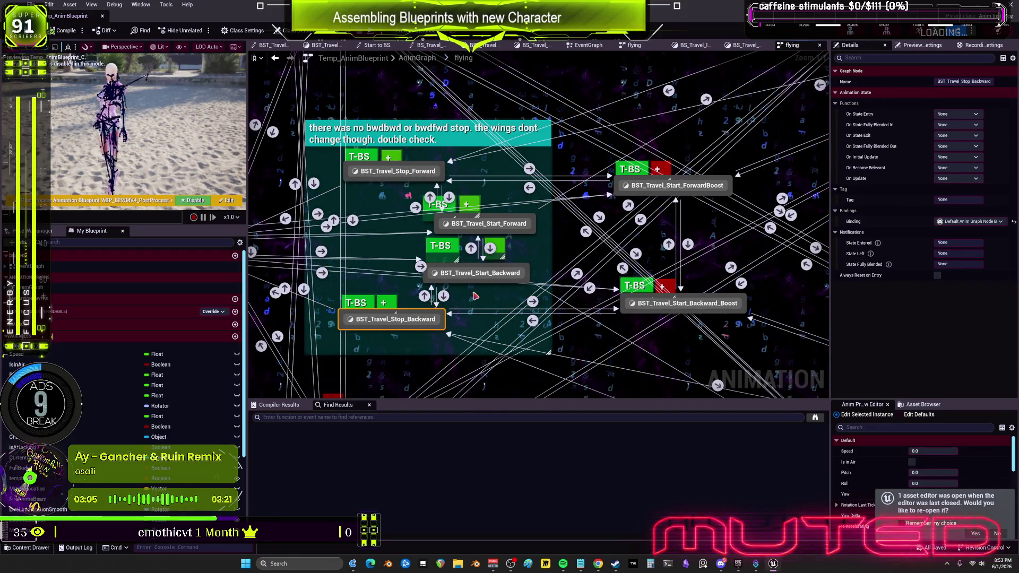
Nudge BST_Travel_Stop_Backward slightly up-left in the flying state machine and restore down the editor window
left_click_drag(688, 228, 730, 108)
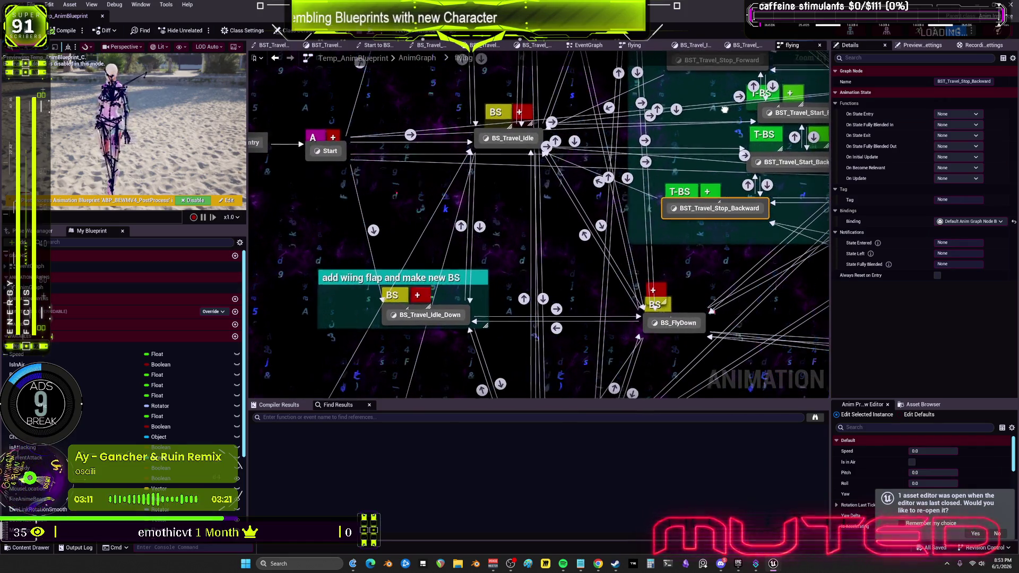
left_click_drag(590, 240, 486, 231)
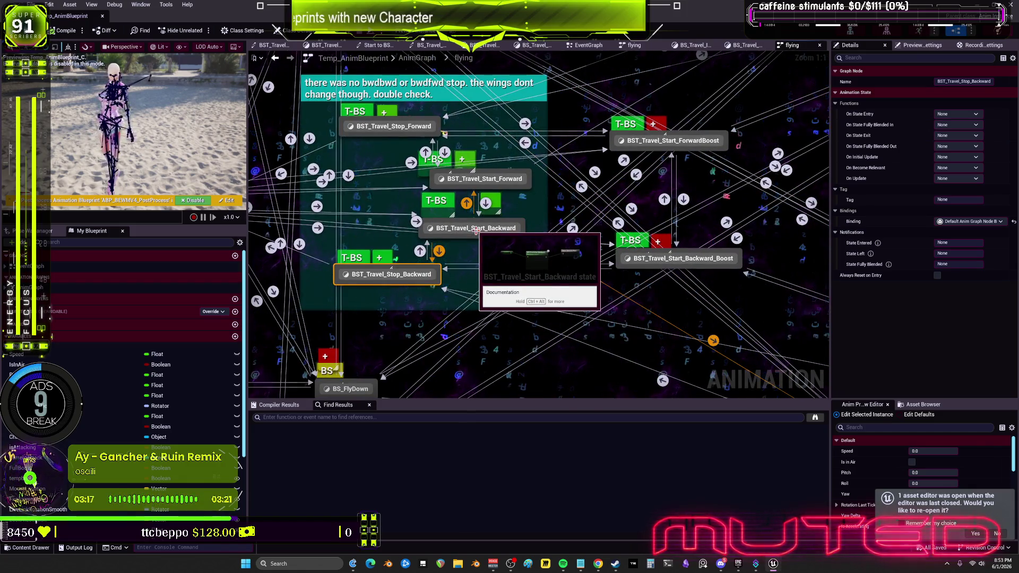
left_click_drag(392, 276, 419, 332)
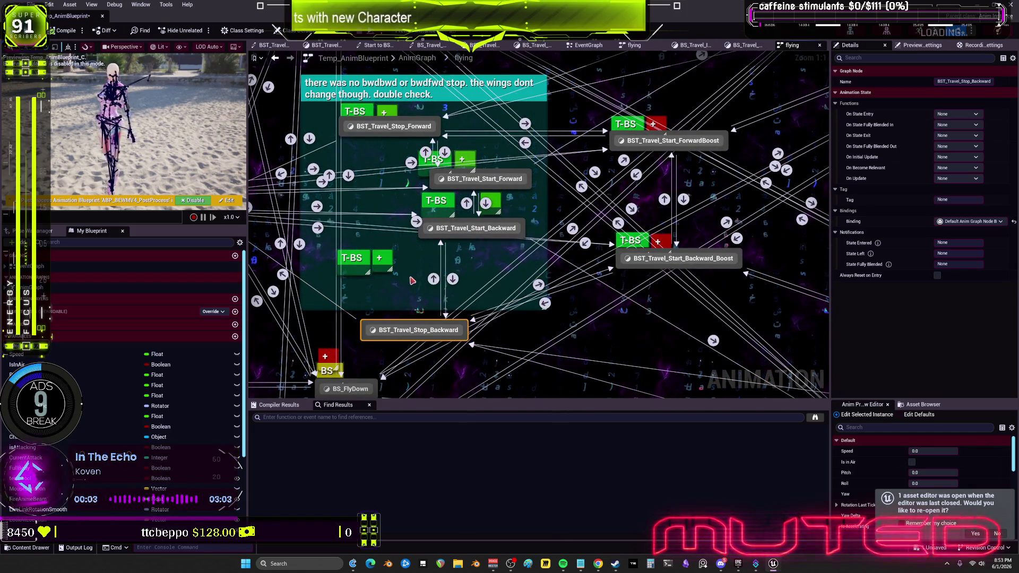
mouse_move(411, 280)
left_mouse_down()
mouse_move(534, 281)
mouse_move(569, 300)
left_mouse_up()
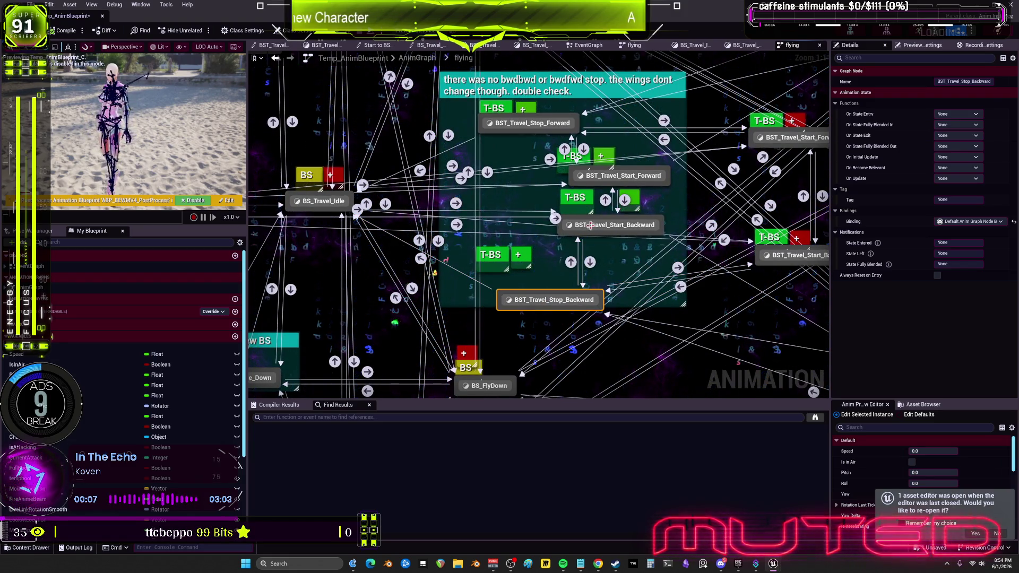
scroll(590, 225, "down", 6)
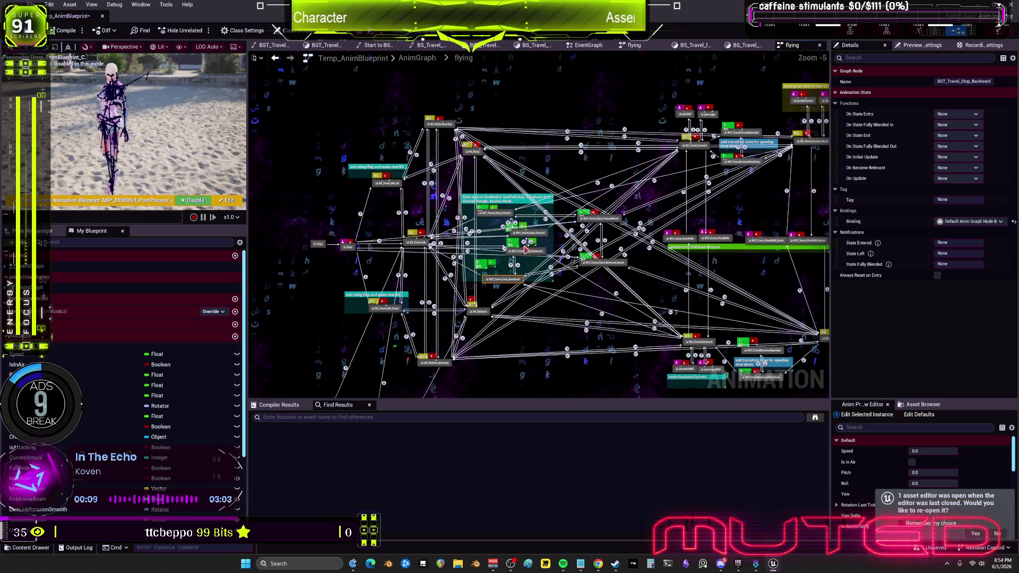
scroll(525, 249, "up", 4)
left_click(454, 169)
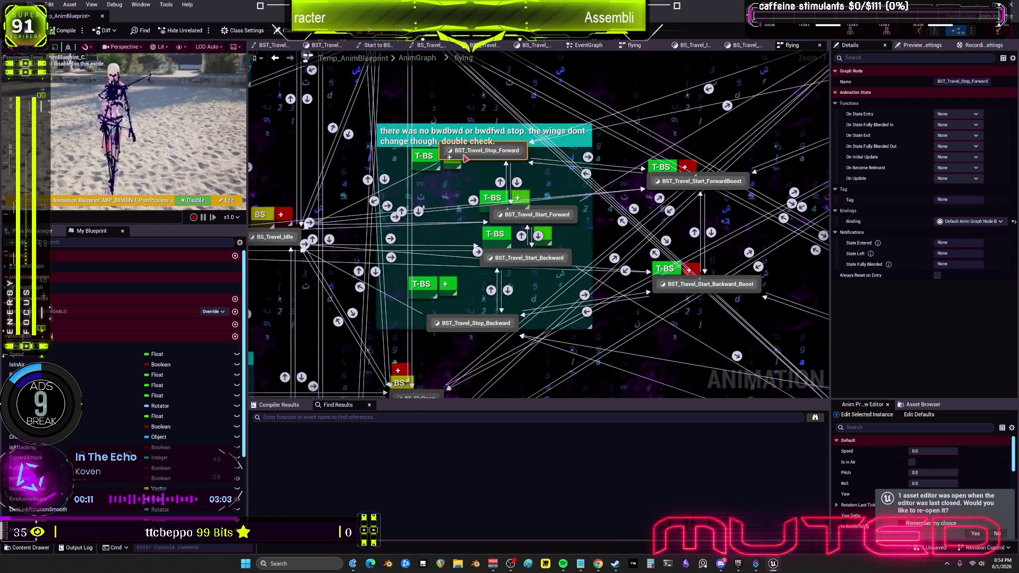
left_click_drag(473, 324, 461, 306)
key("super+Down")
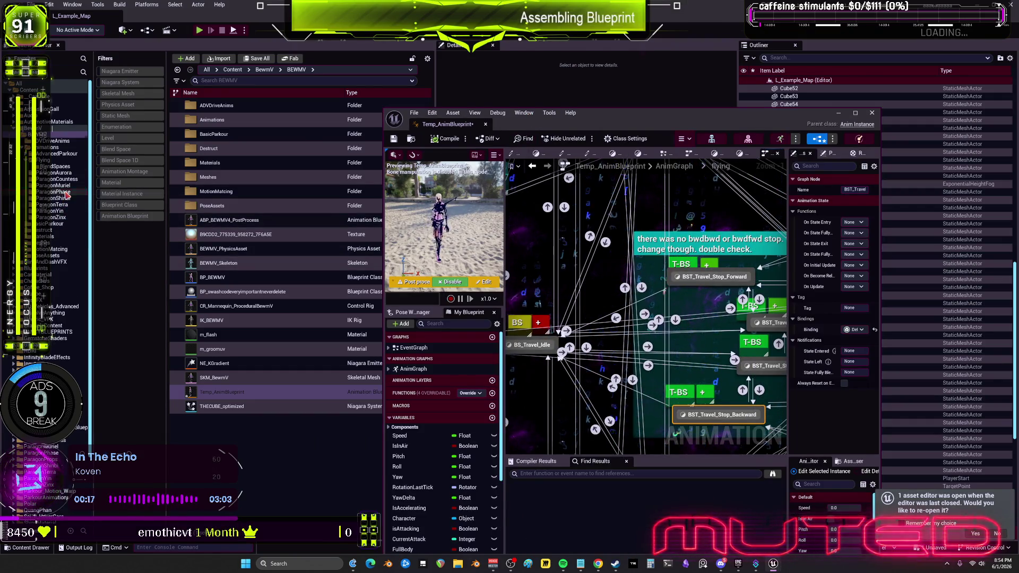
Try deleting Travel_Bwd_Start_BS from ParagonMuriel, then cancel to keep it
left_click(66, 193)
left_click(64, 186)
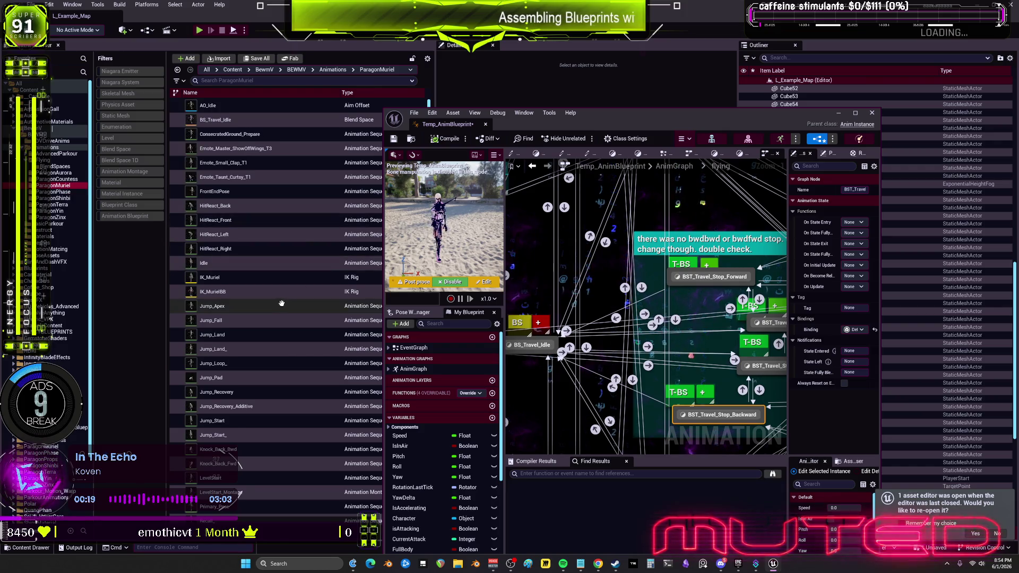
scroll(287, 294, "down", 10)
scroll(286, 294, "down", 5)
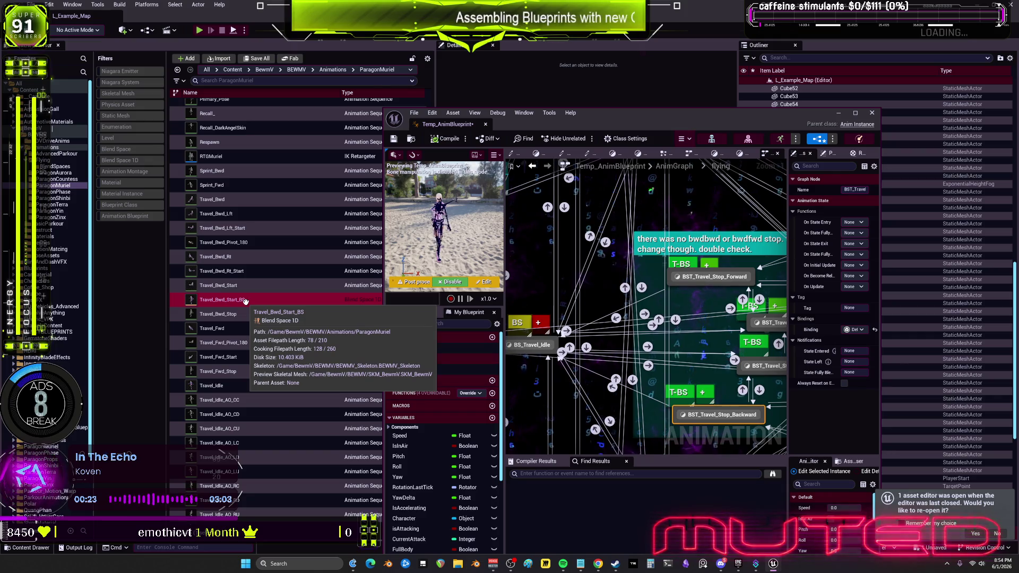
key("Delete")
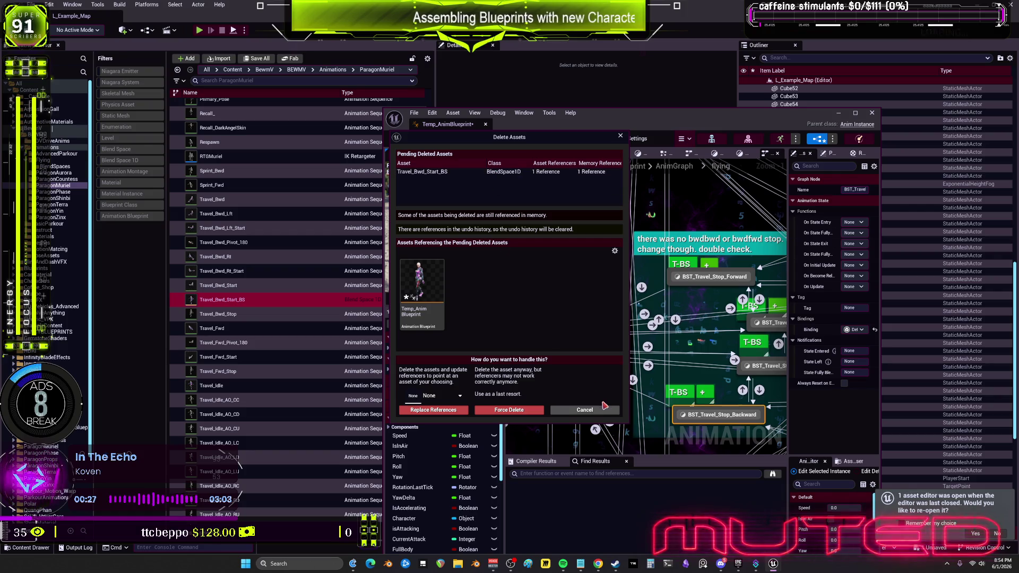
left_click(586, 411)
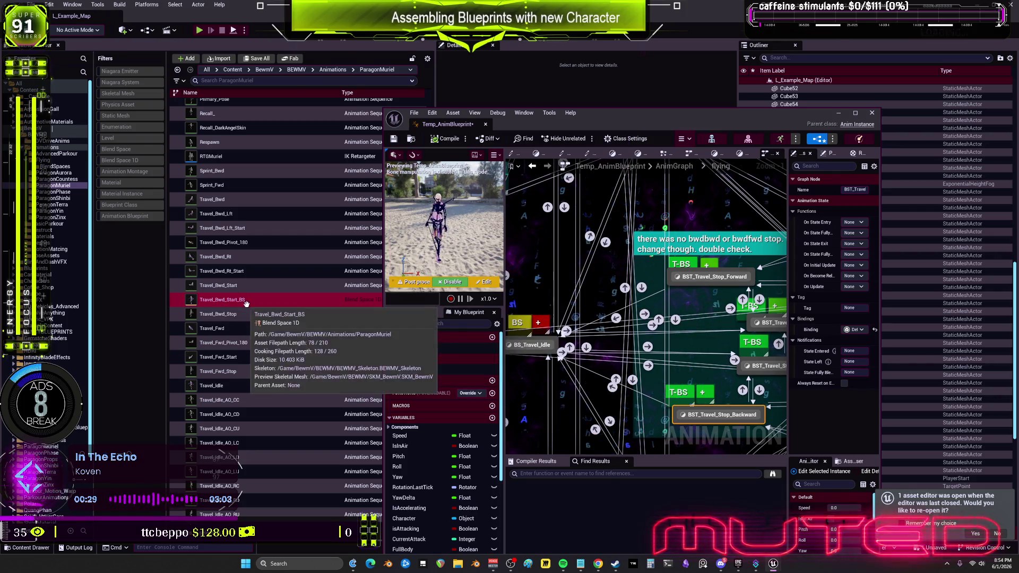
Maximize the anim blueprint editor and search blueprints for Travel_Bwd_Start_BS usages
left_click(246, 300)
double_click(663, 113)
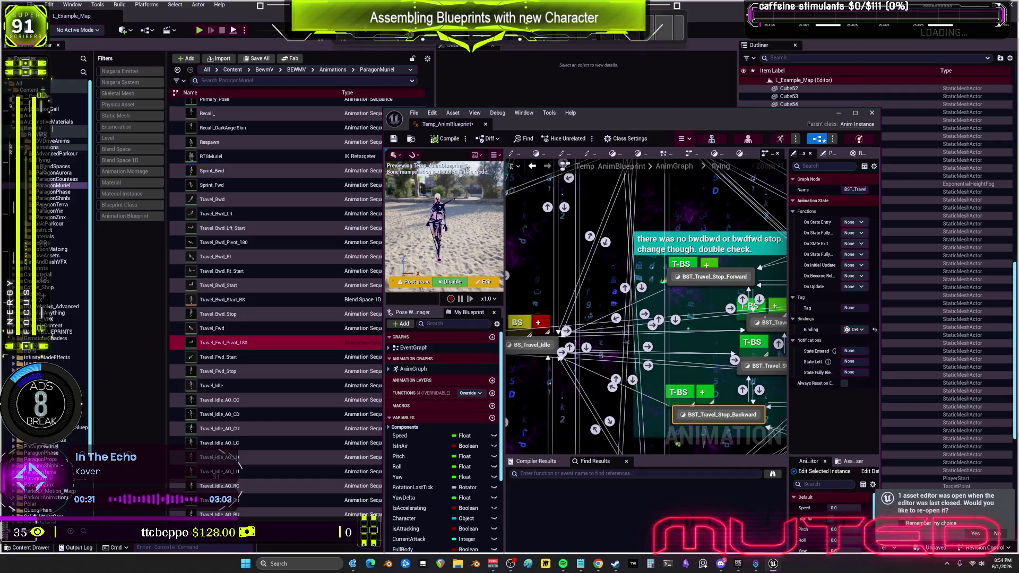
key("ctrl+shift+f")
type("Travel_Bwd_Start_BS")
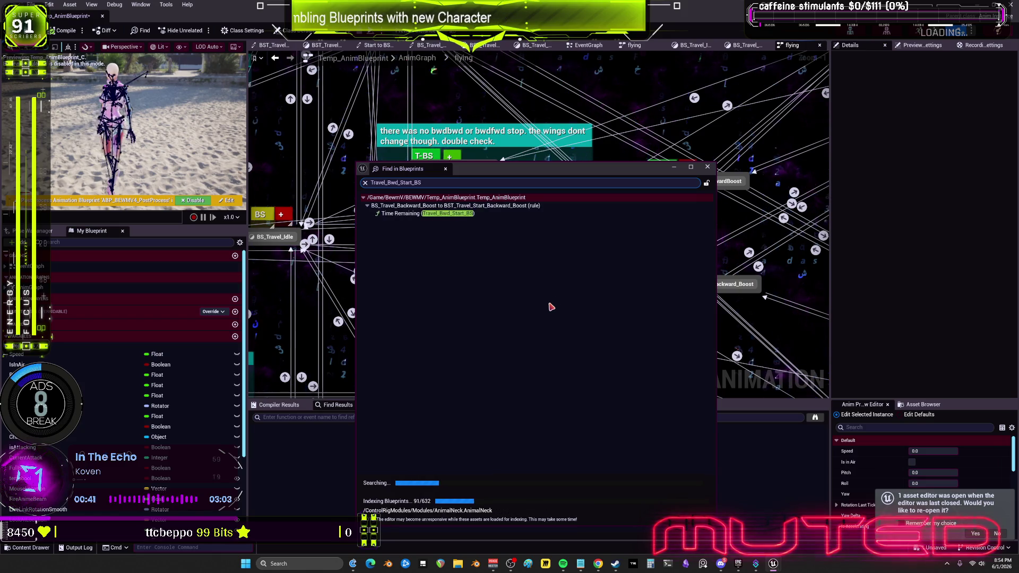
Inspect the Backward_Boost transition rule using Travel_Bwd_Start_BS, then select BST_Travel_Start_Backward_Boost
double_click(460, 213)
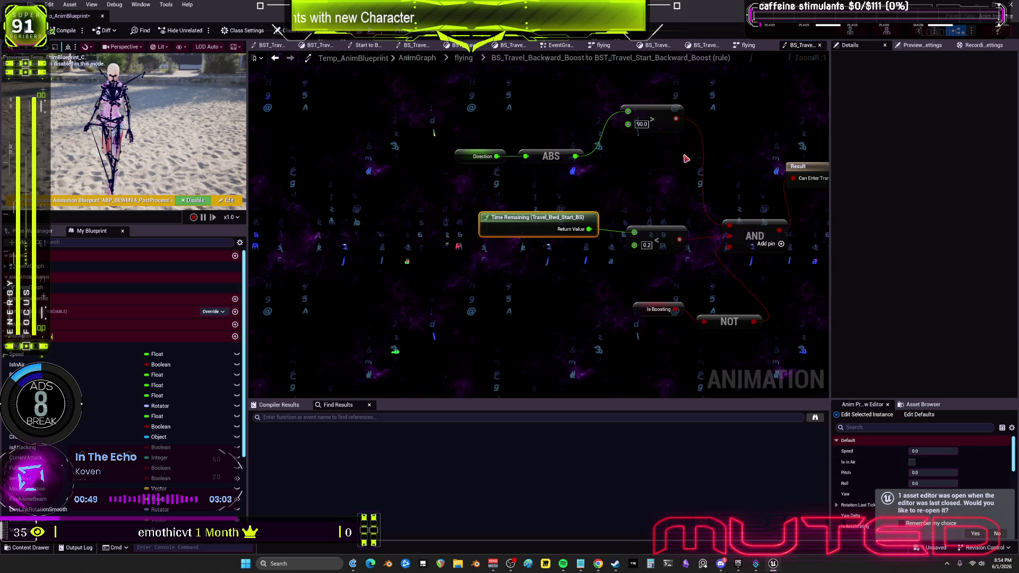
left_click(463, 57)
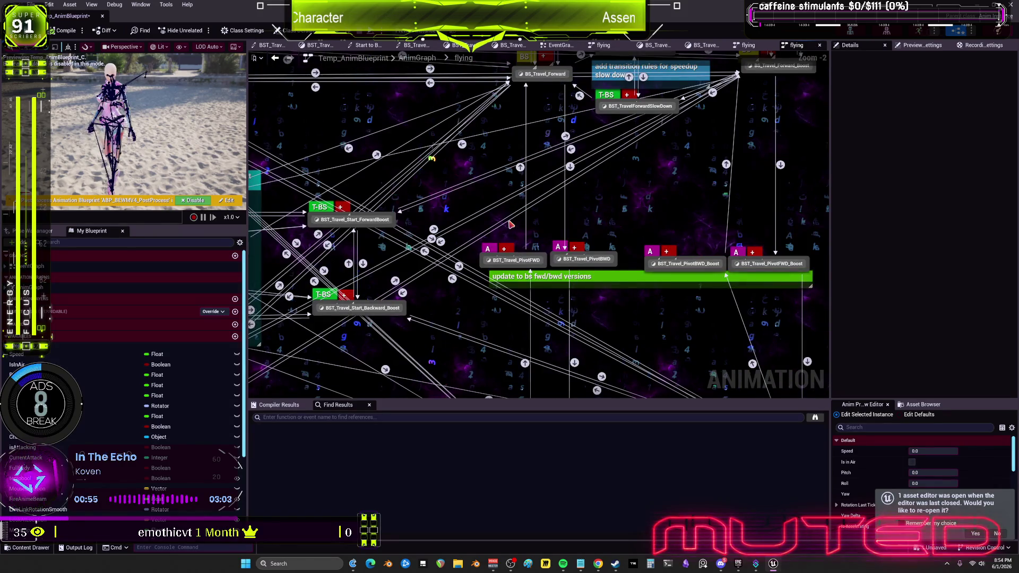
key("ctrl+shift+f")
left_click(490, 207)
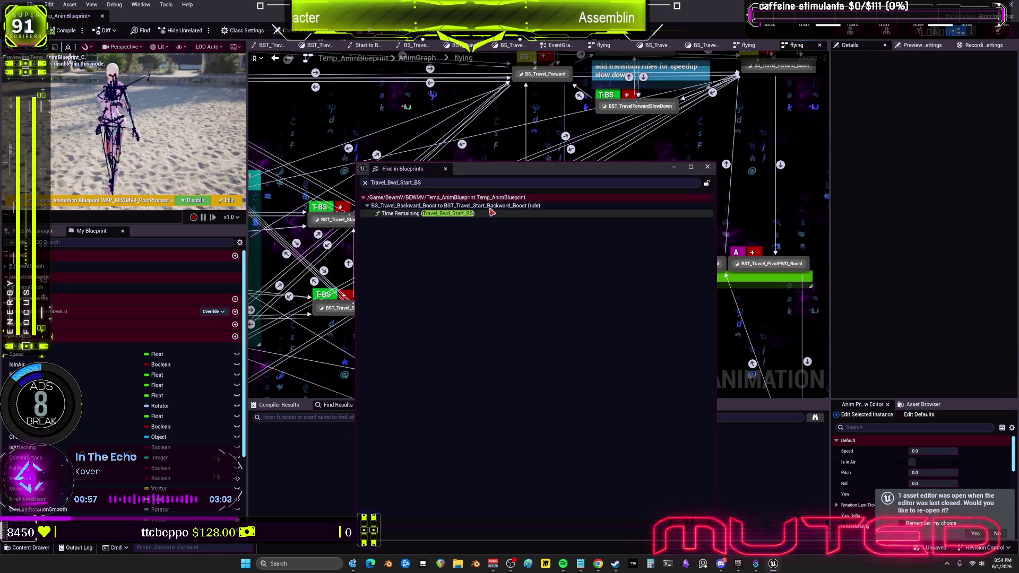
double_click(490, 207)
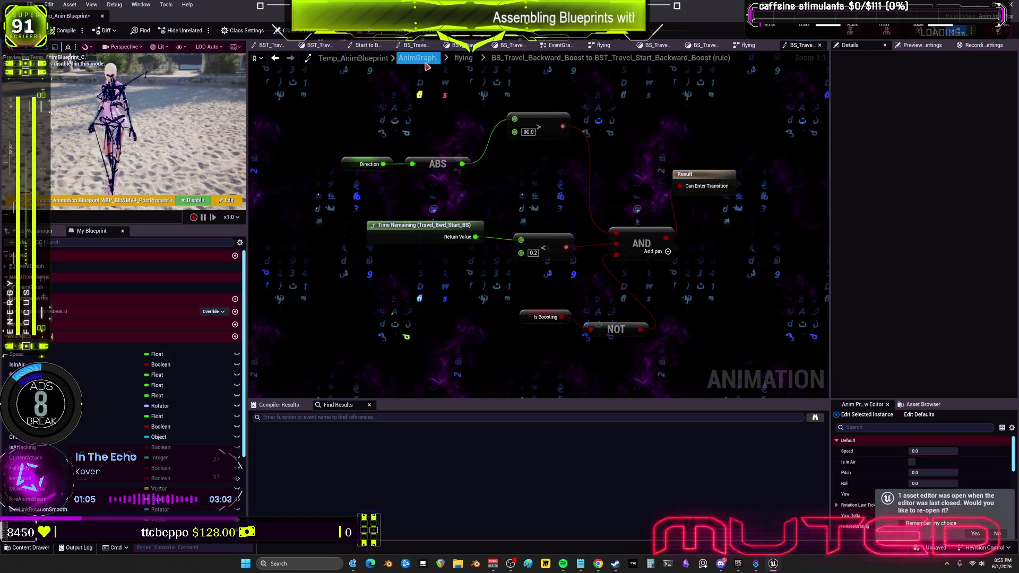
left_click(464, 59)
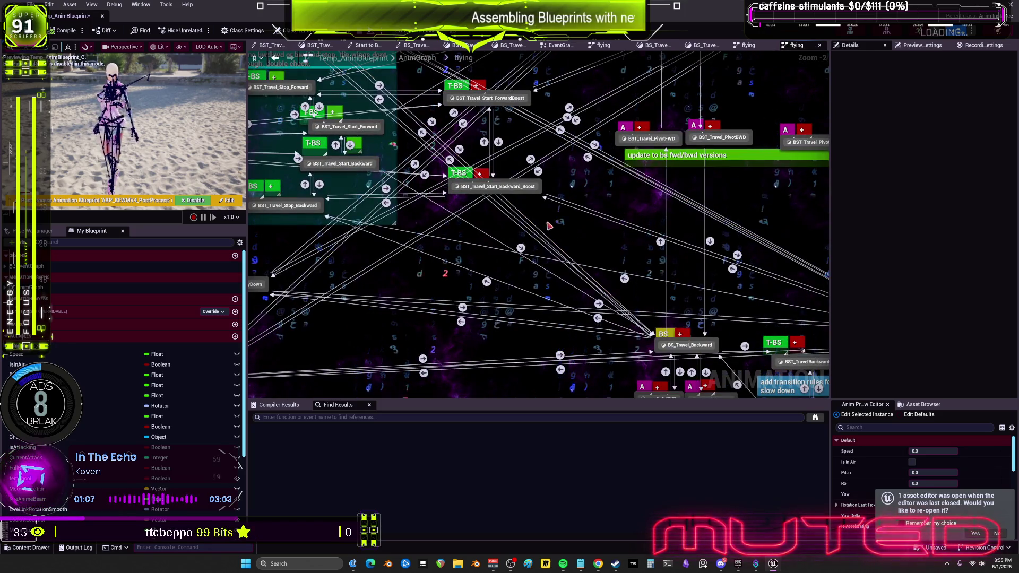
left_click(499, 190)
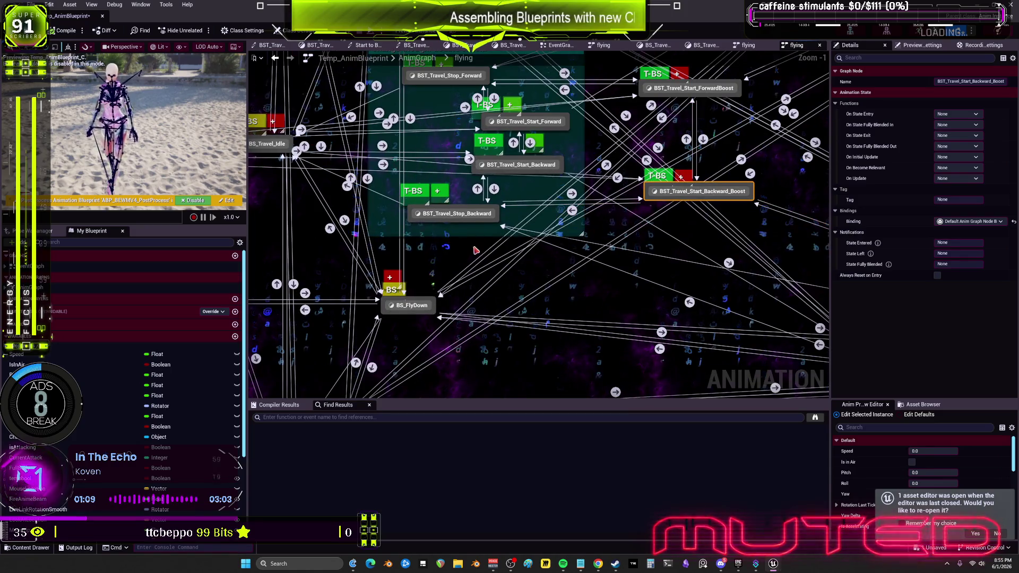
left_click(471, 217)
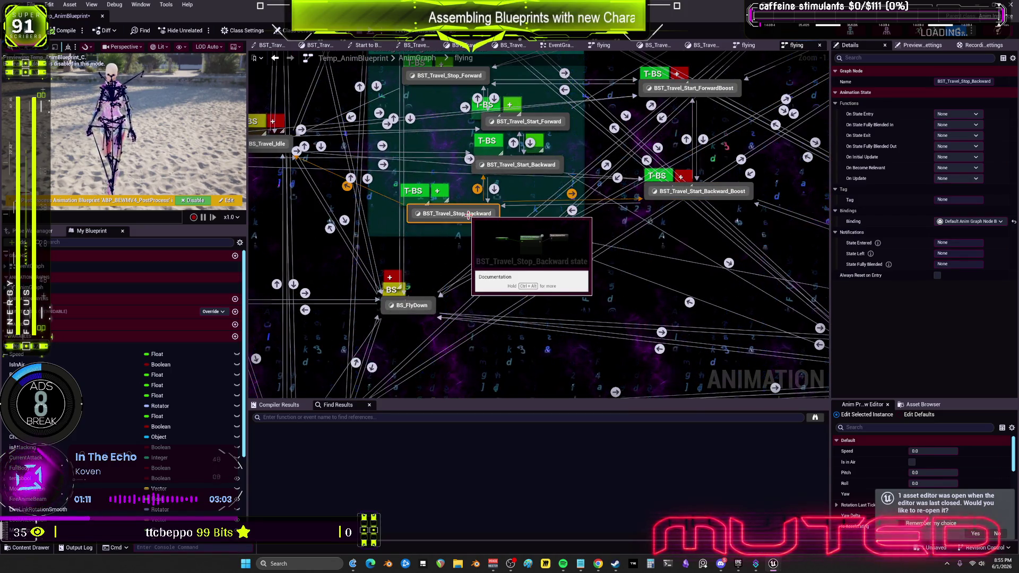
double_click(469, 217)
left_click(531, 205)
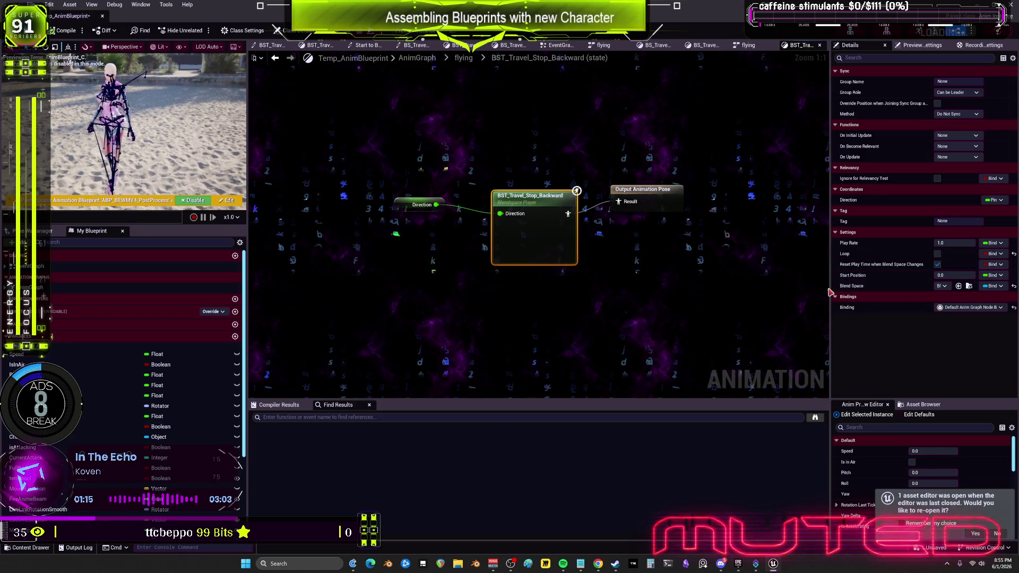
left_click(785, 274)
left_click_drag(831, 268, 640, 268)
left_click(523, 233)
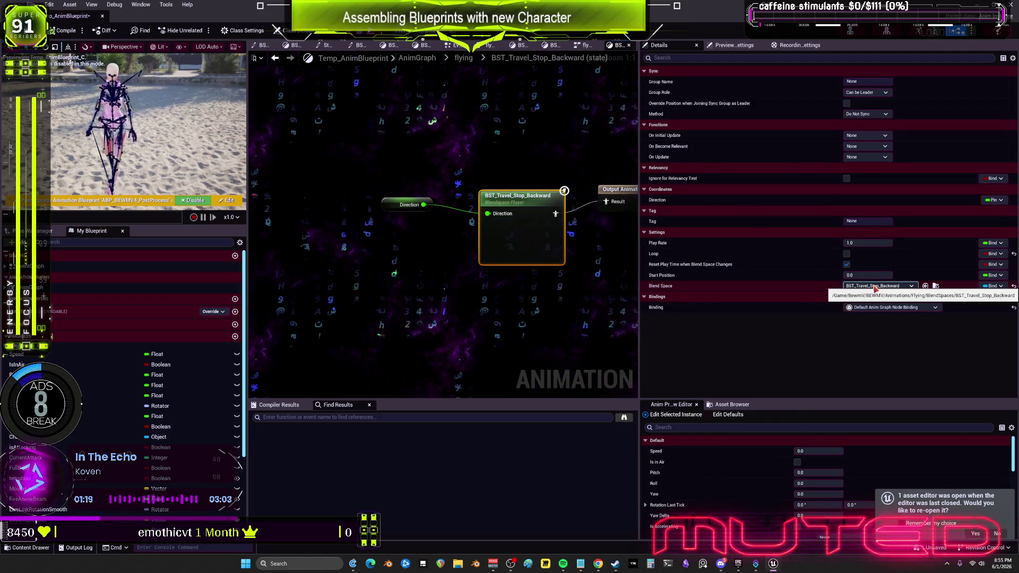
left_click(275, 59)
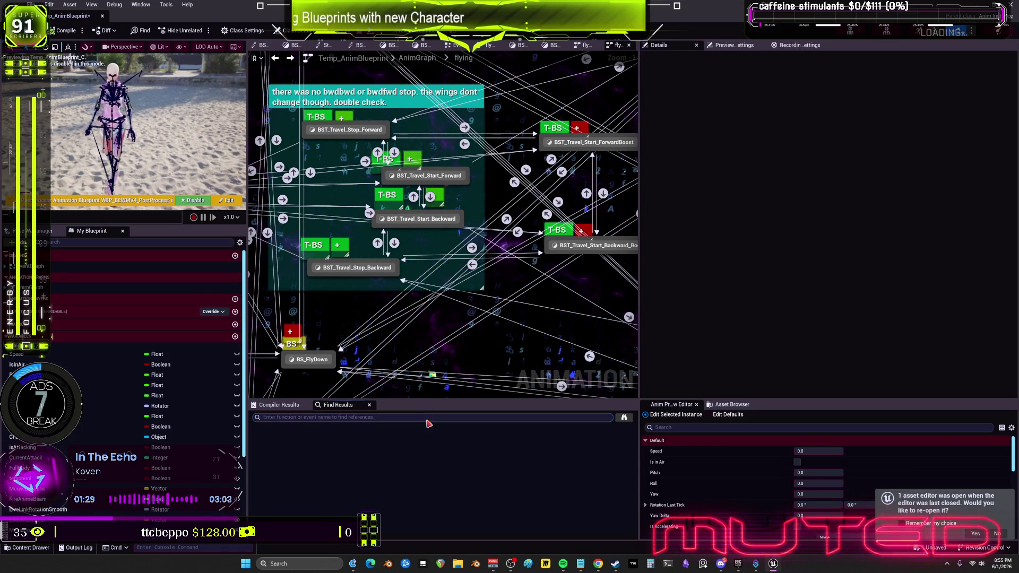
type("Travel_Bwd_Start_BS")
Jump to the Backward_Boost rule and wrap its Time Remaining and < nodes in a comment
key("Return")
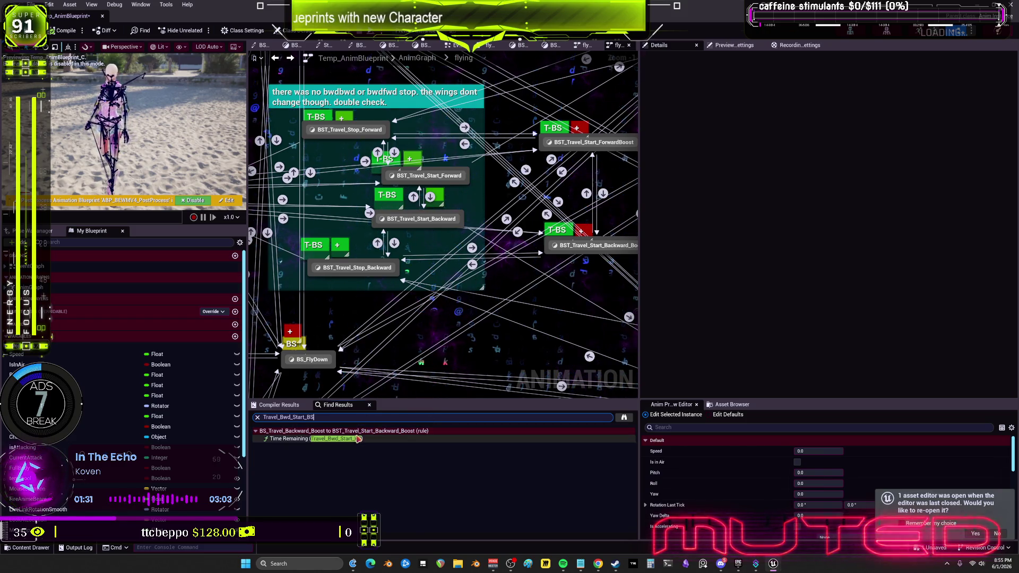
left_click(348, 439)
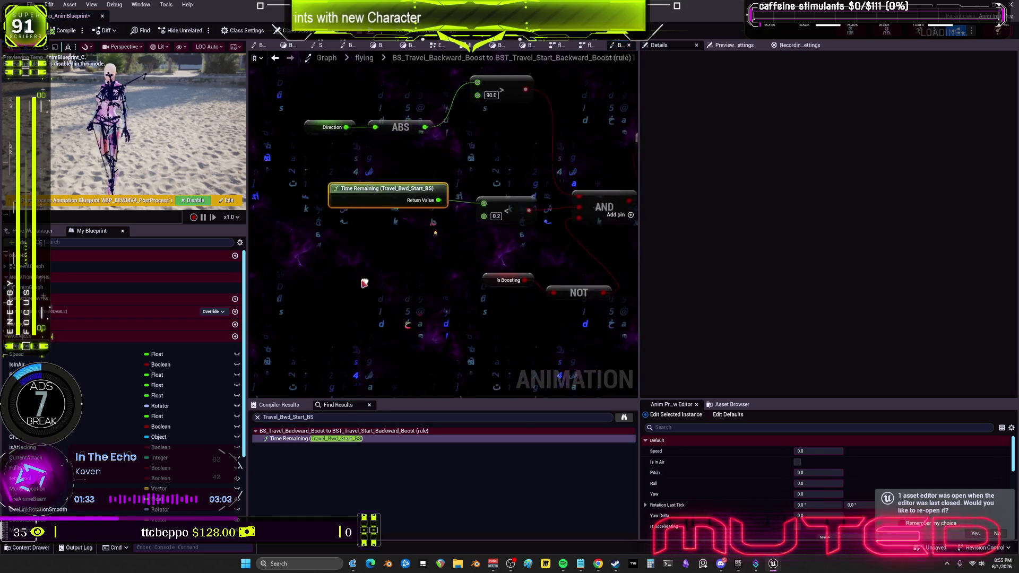
left_click(461, 225, "ctrl")
scroll(459, 207, "up", 2)
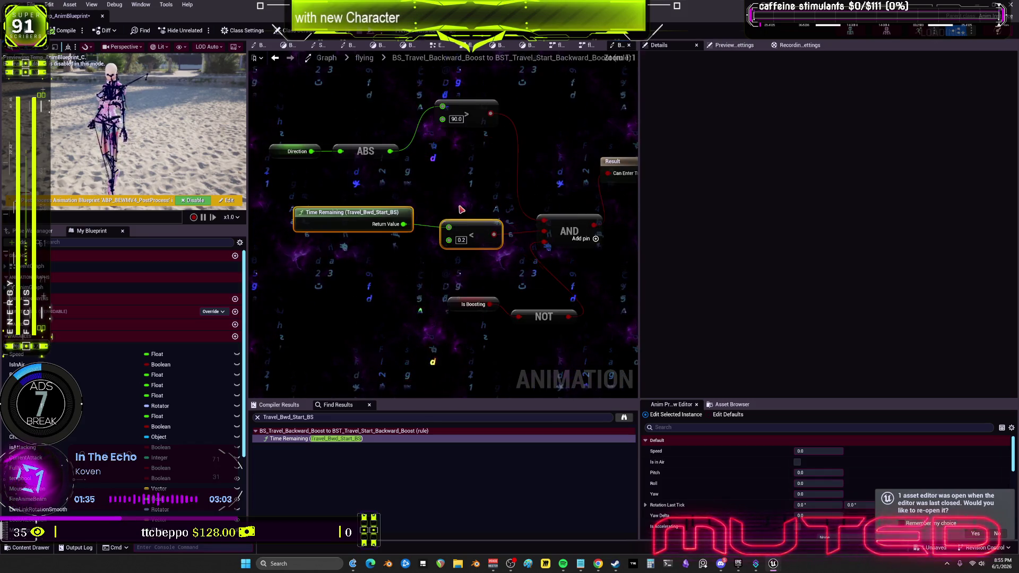
type("caaaaaaaaaaaaaaa")
left_click(389, 340)
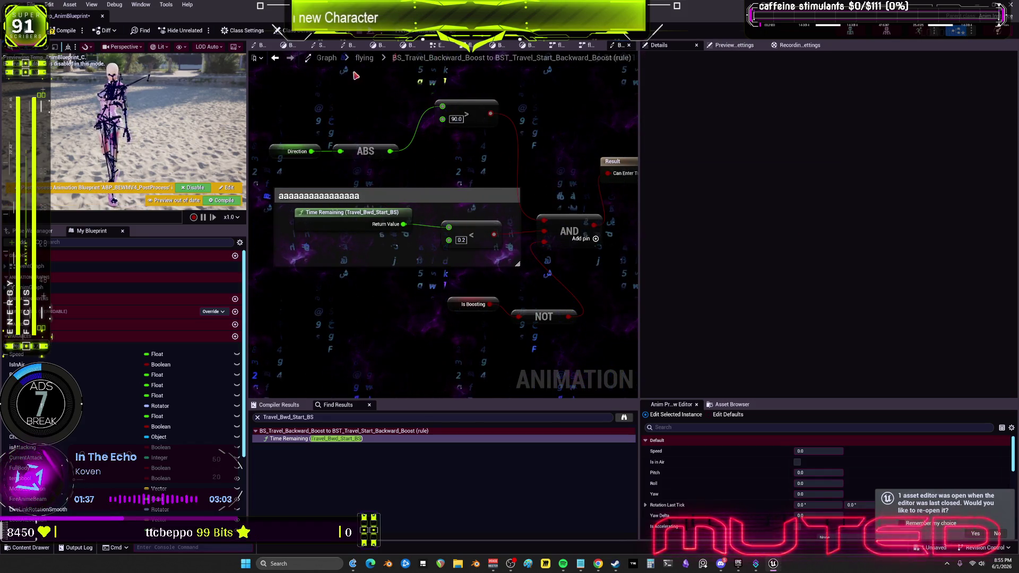
Color the new comment box bright magenta and return to the flying state machine
left_click(396, 199)
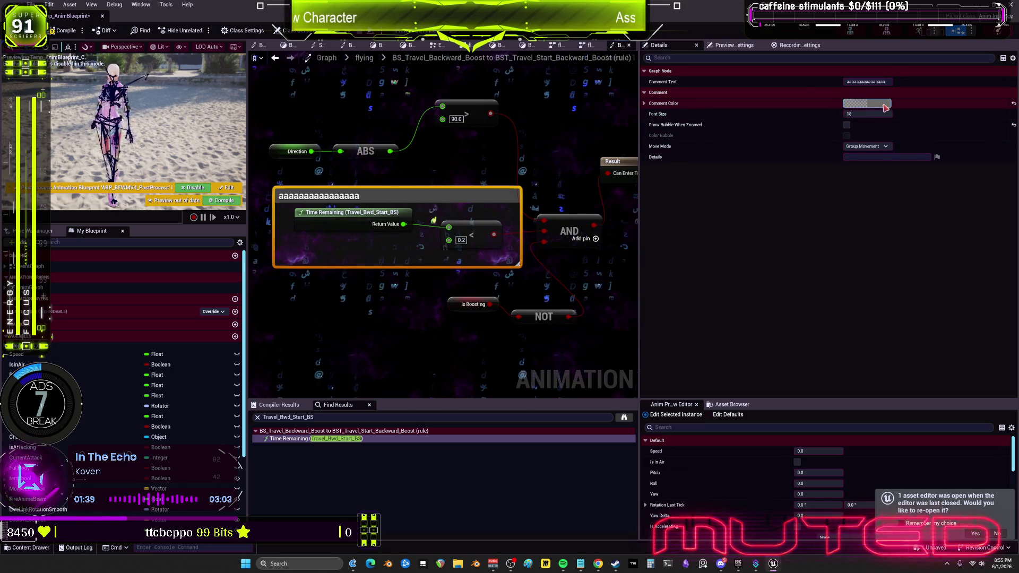
left_click(867, 103)
left_click(778, 138)
left_click_drag(820, 166, 820, 128)
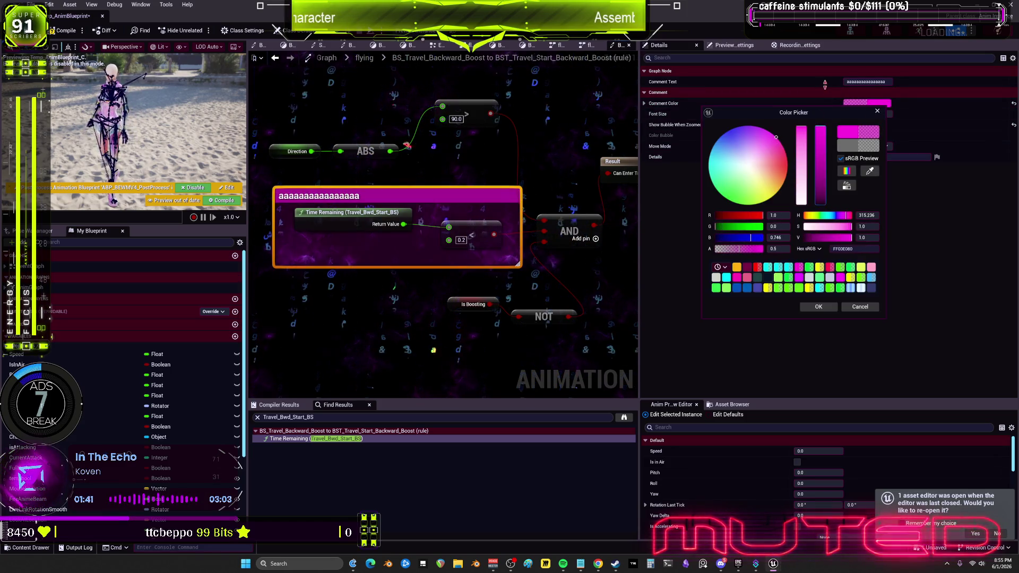
left_click(818, 307)
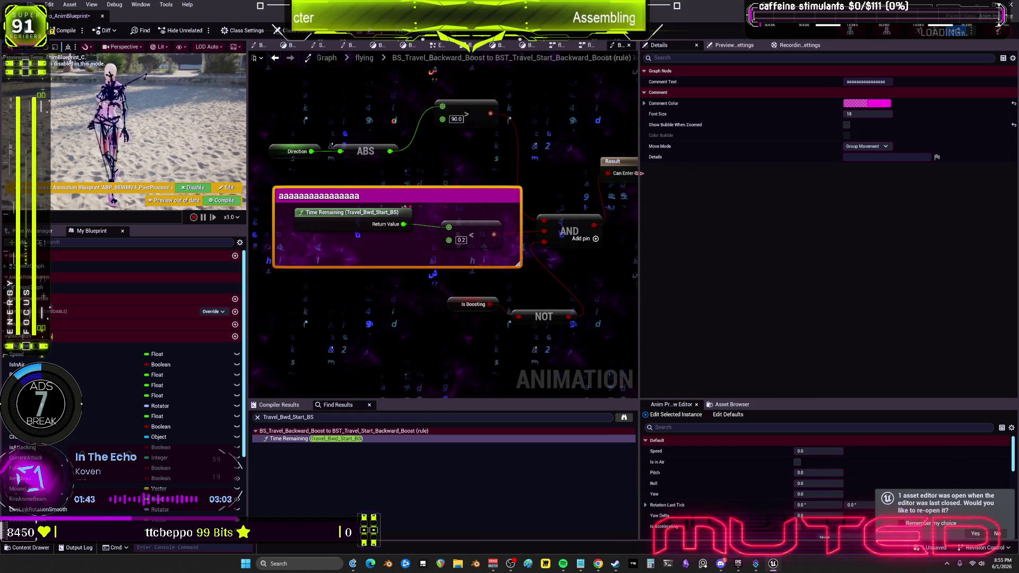
left_click_drag(641, 173, 820, 173)
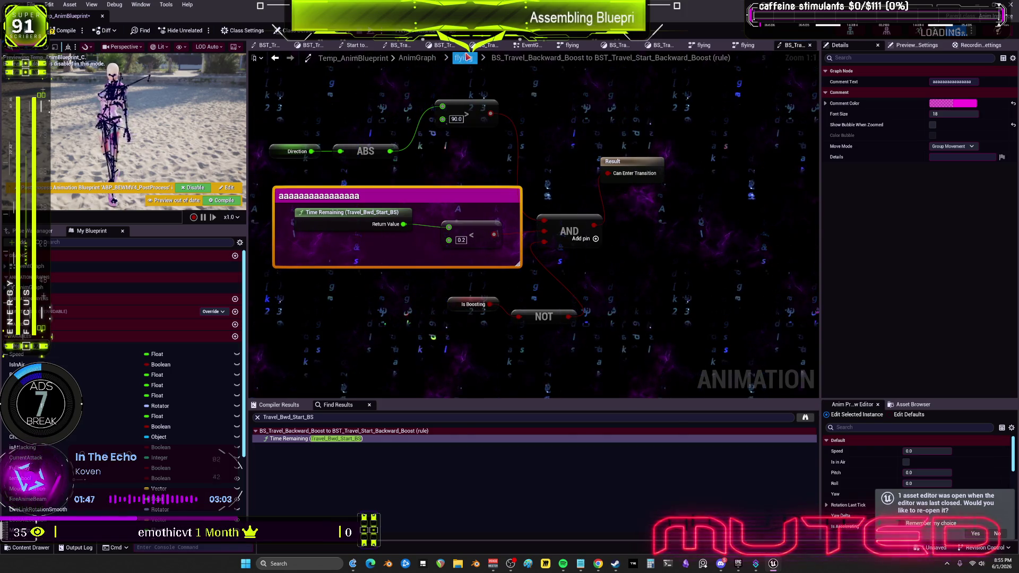
left_click(465, 57)
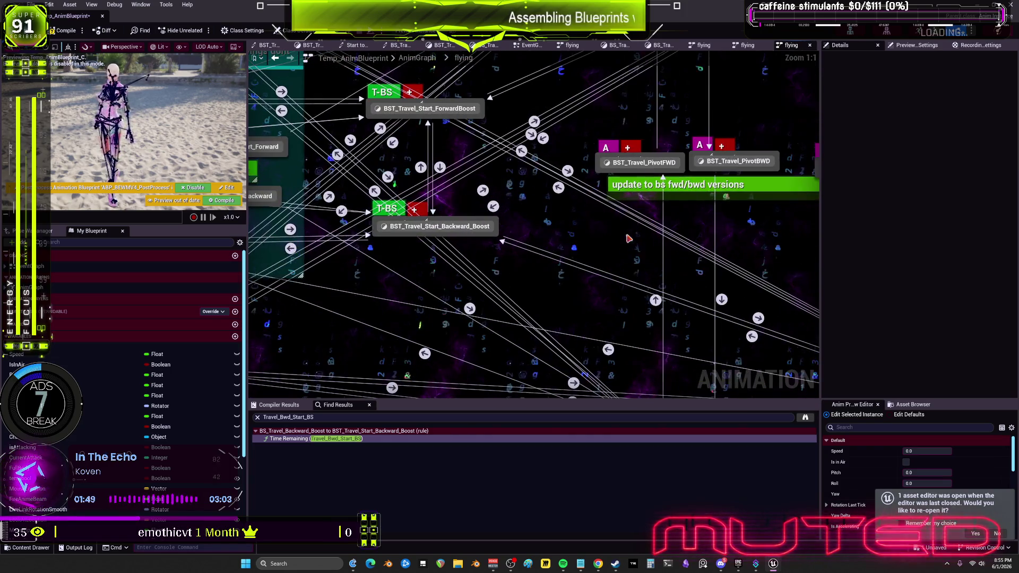
Reposition BST_Travel_Start_Backward_Boost and inspect its inner graph and neighbouring transition rules
left_click(435, 226)
left_click_drag(302, 264, 512, 273)
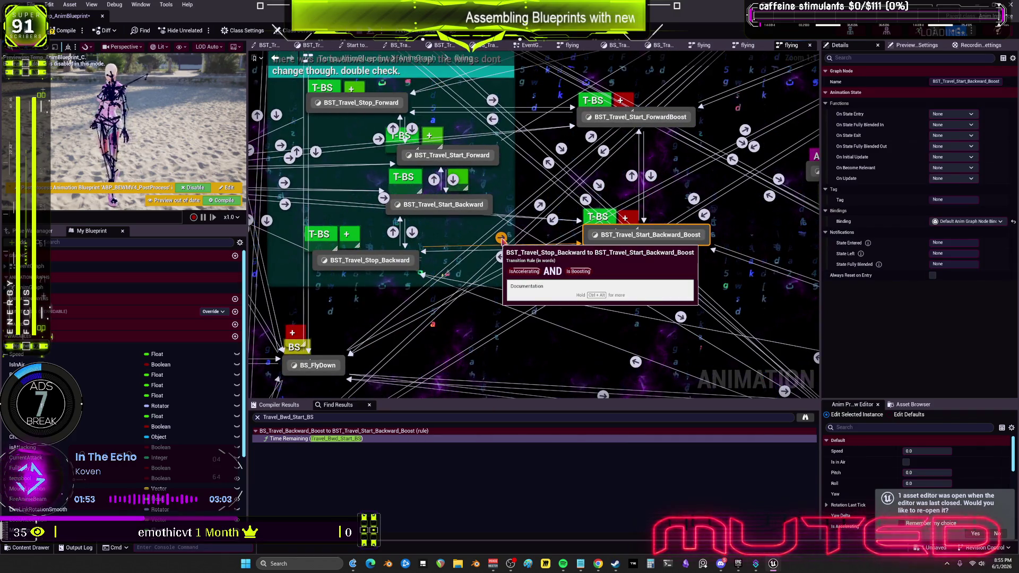
left_click_drag(641, 239, 644, 263)
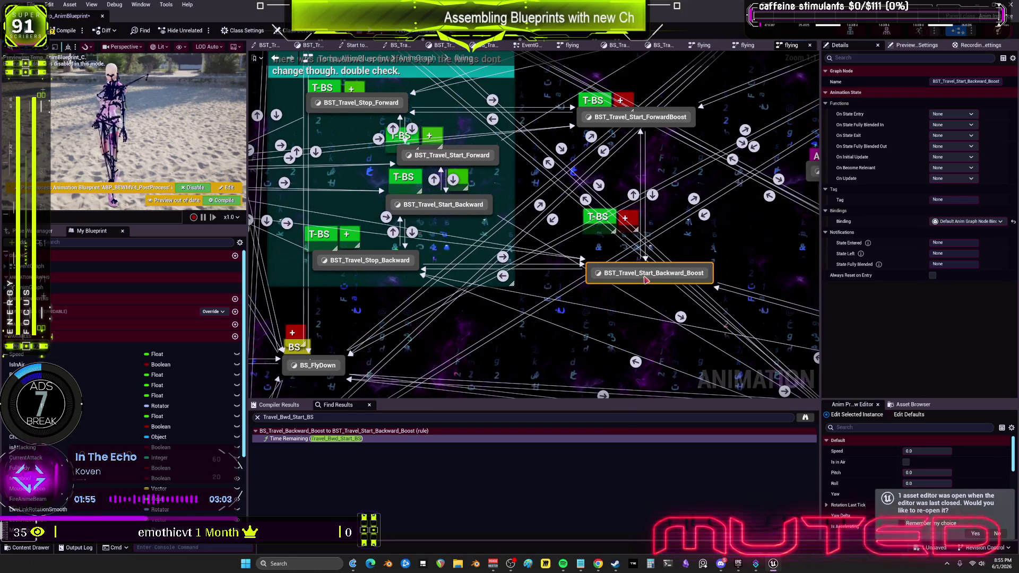
scroll(549, 254, "down", 2)
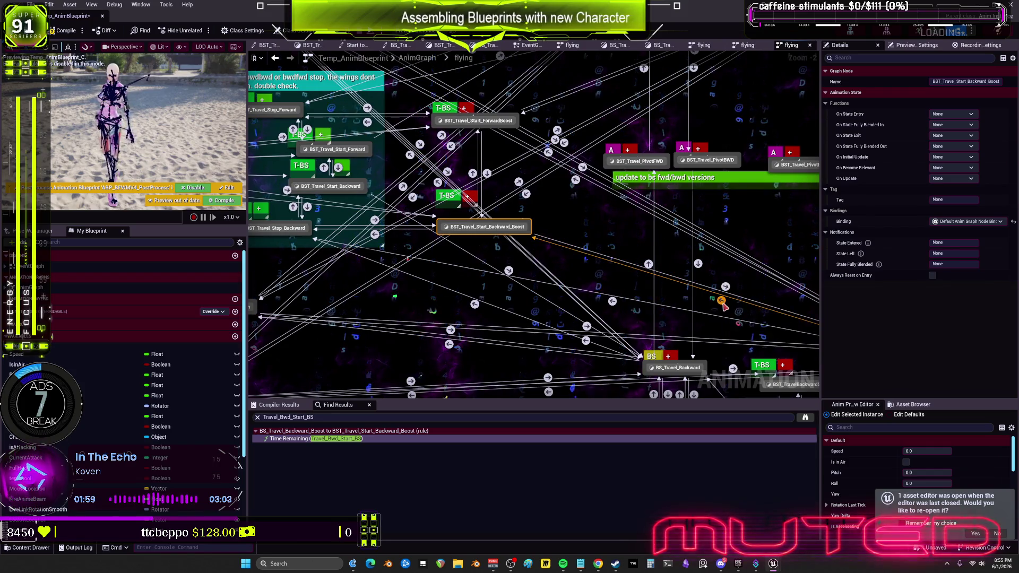
double_click(466, 227)
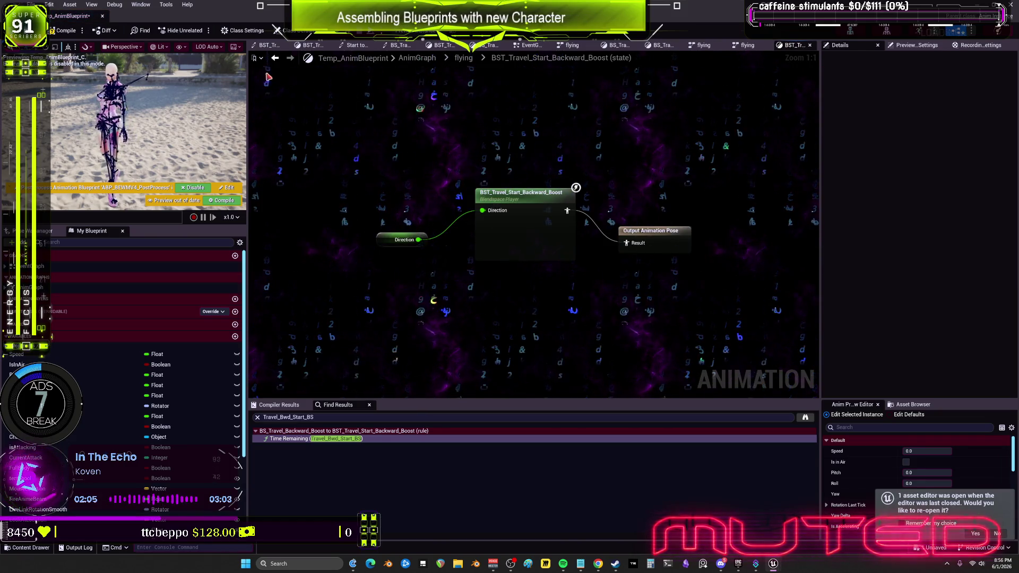
left_click(275, 58)
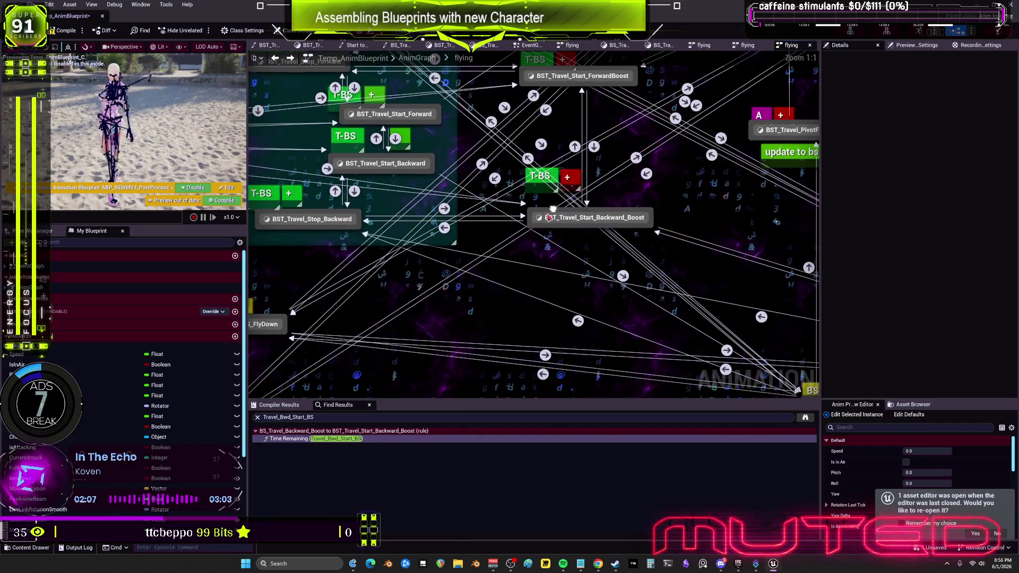
double_click(444, 228)
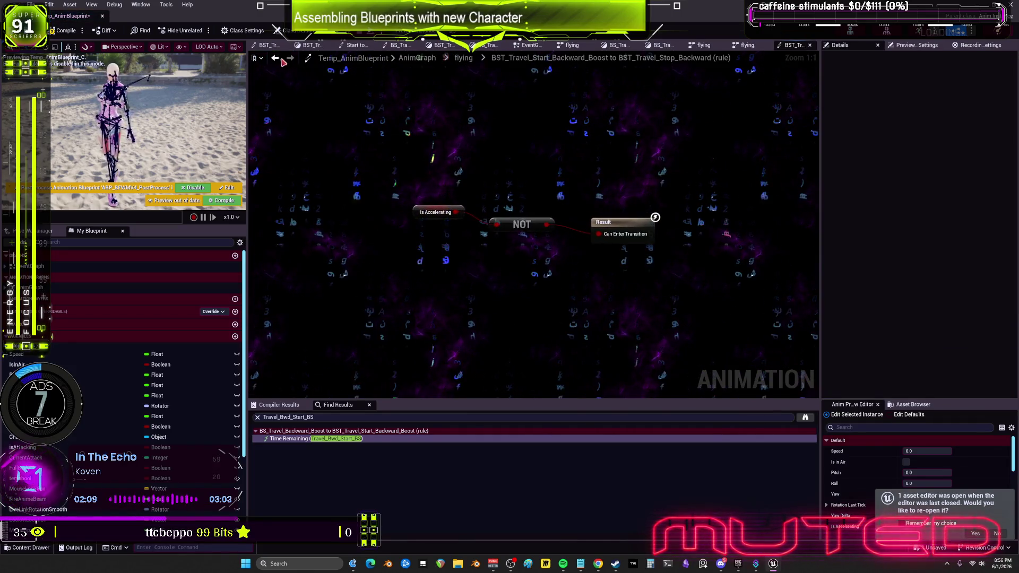
left_click(275, 58)
left_click(445, 209)
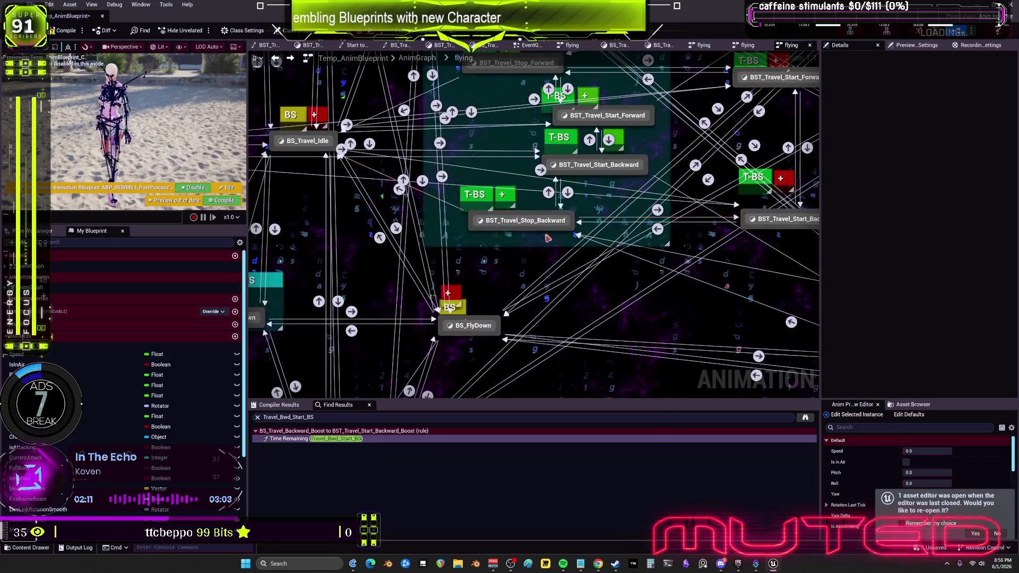
double_click(399, 190)
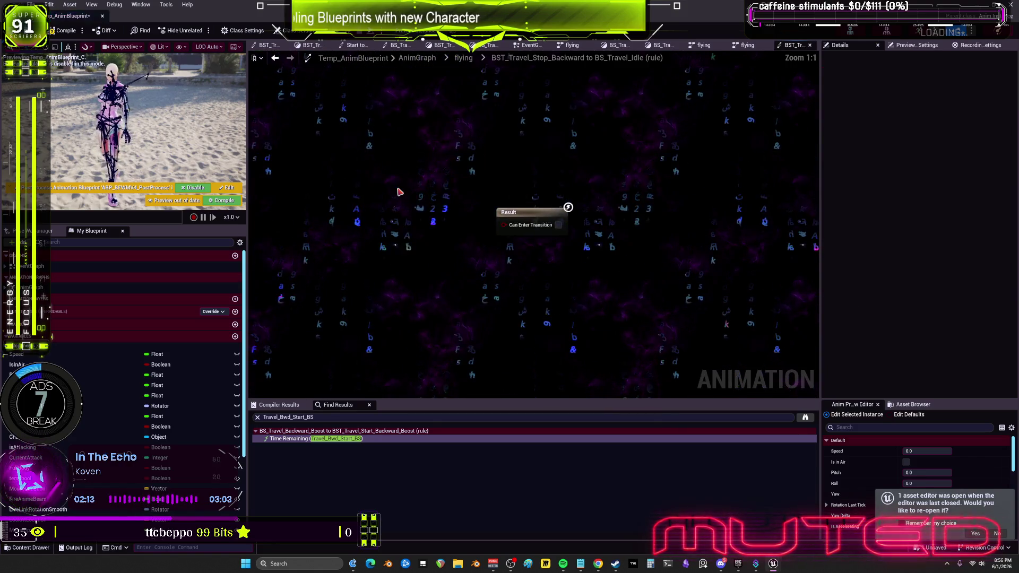
key("alt+Left")
Lower BST_Travel_Stop_Backward slightly, check another transition, then open the Travel_Bwd_Start_BS rule from Find Results
left_click_drag(532, 227, 523, 248)
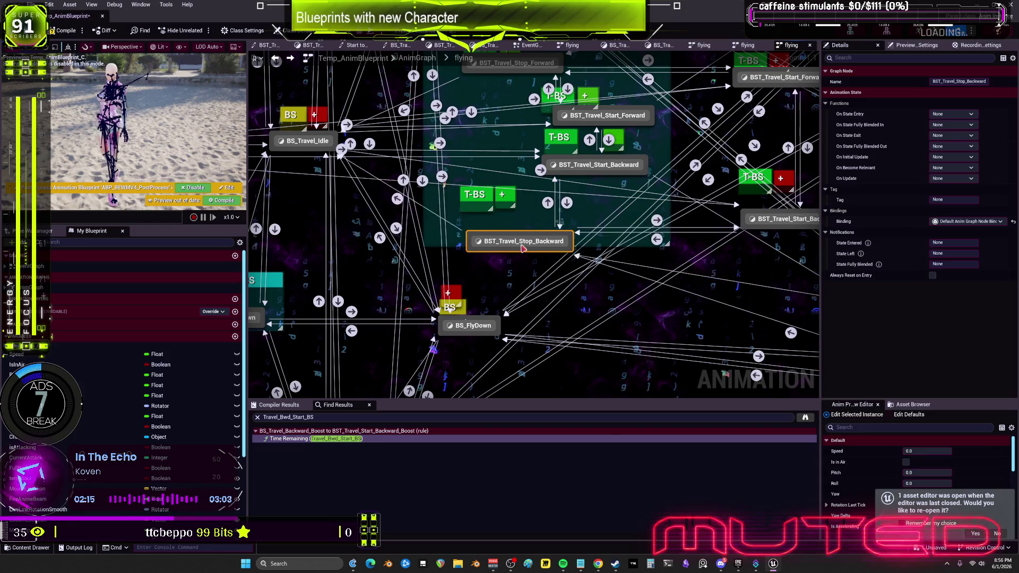
left_click_drag(591, 271, 625, 210)
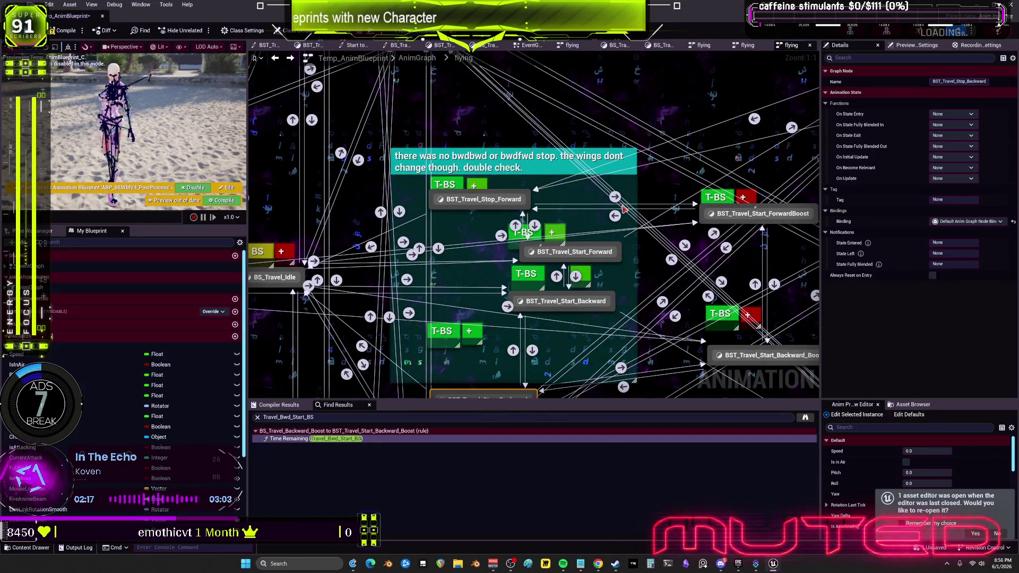
double_click(614, 216)
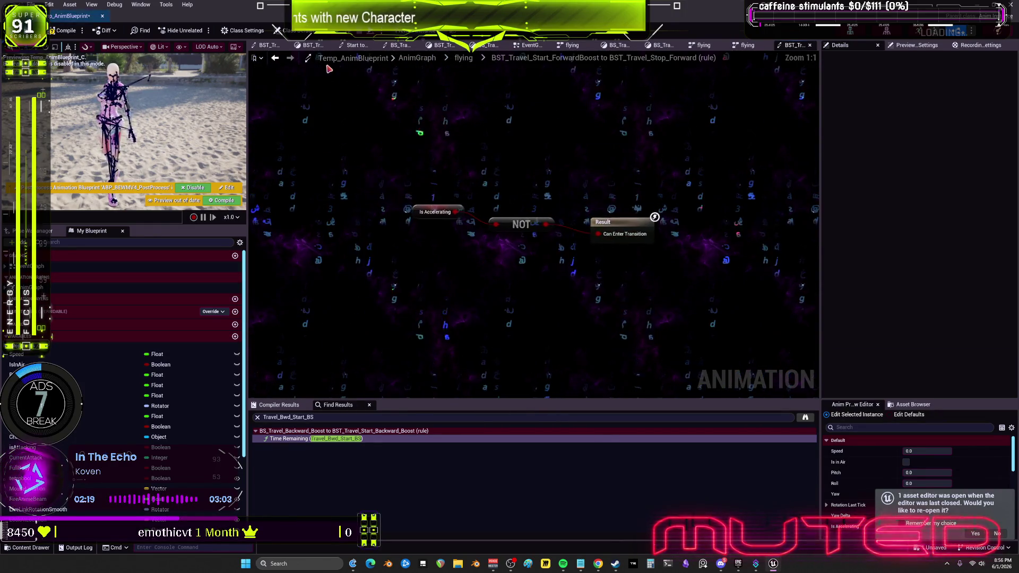
left_click(275, 57)
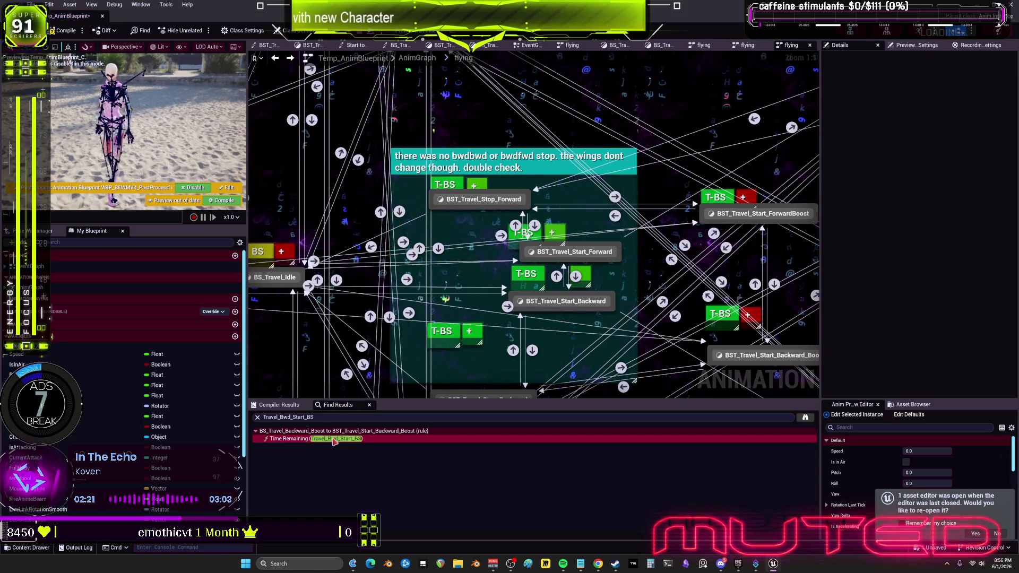
double_click(318, 439)
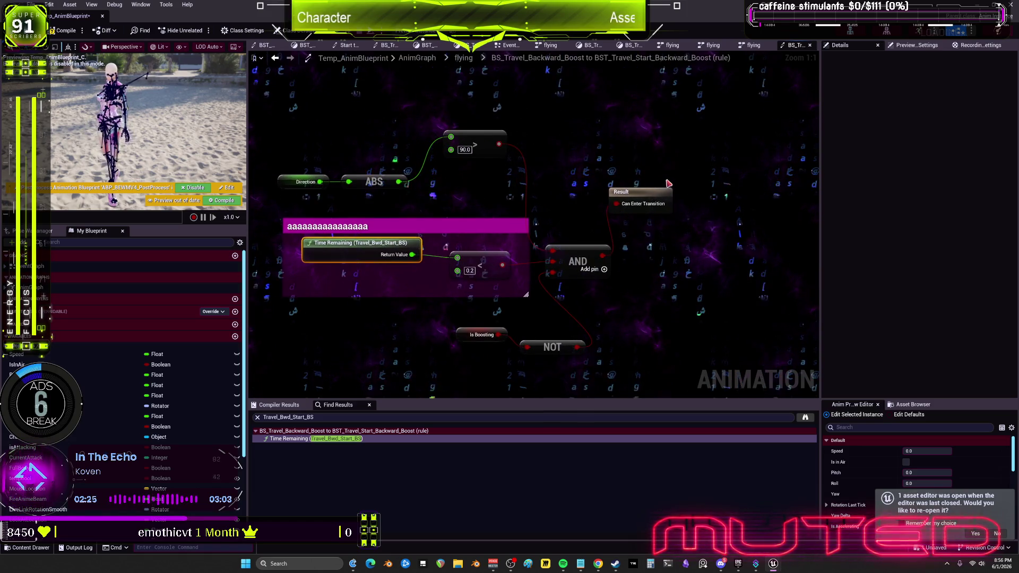
left_click(669, 206)
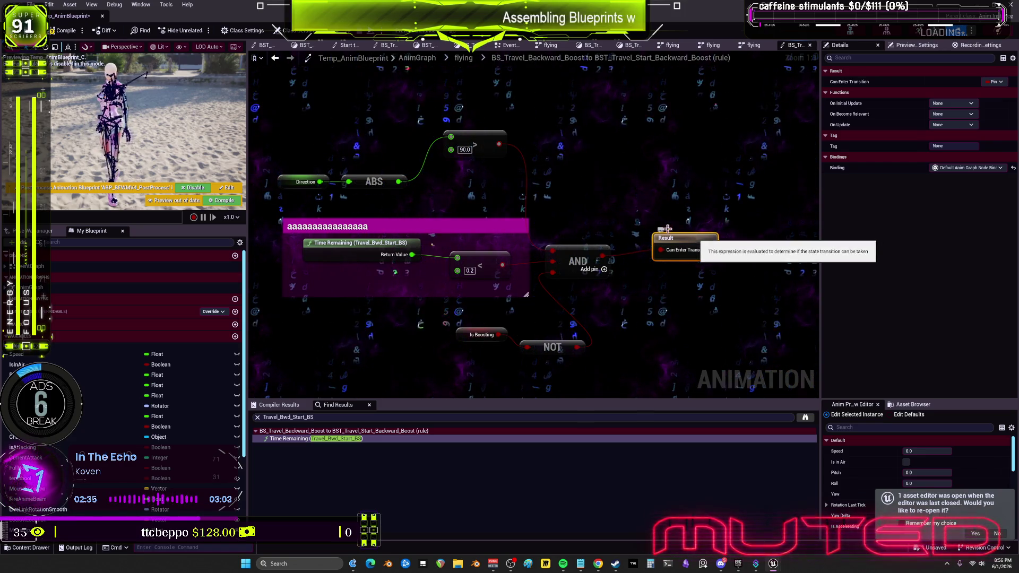
left_click(361, 431)
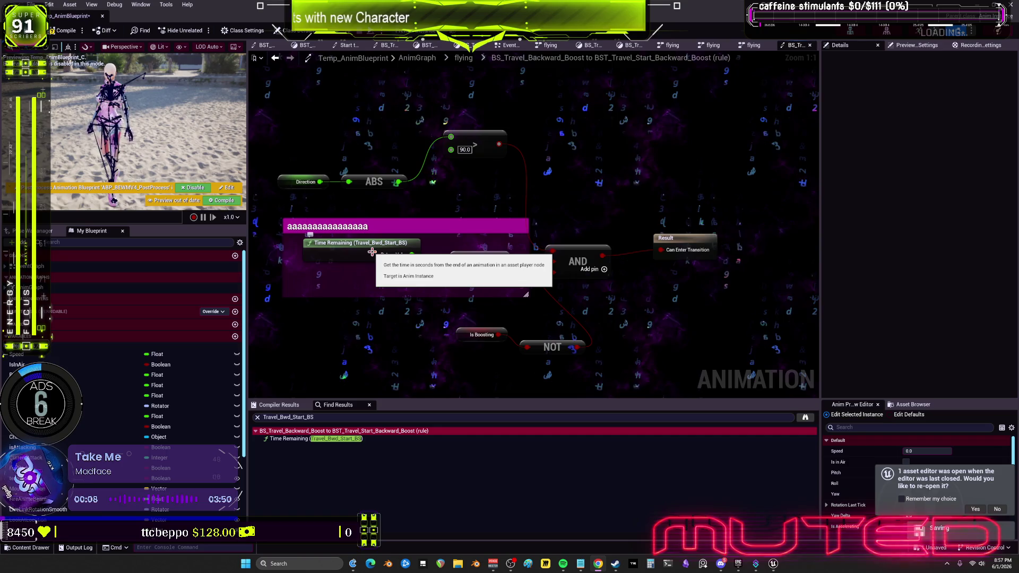
left_click_drag(372, 252, 451, 245)
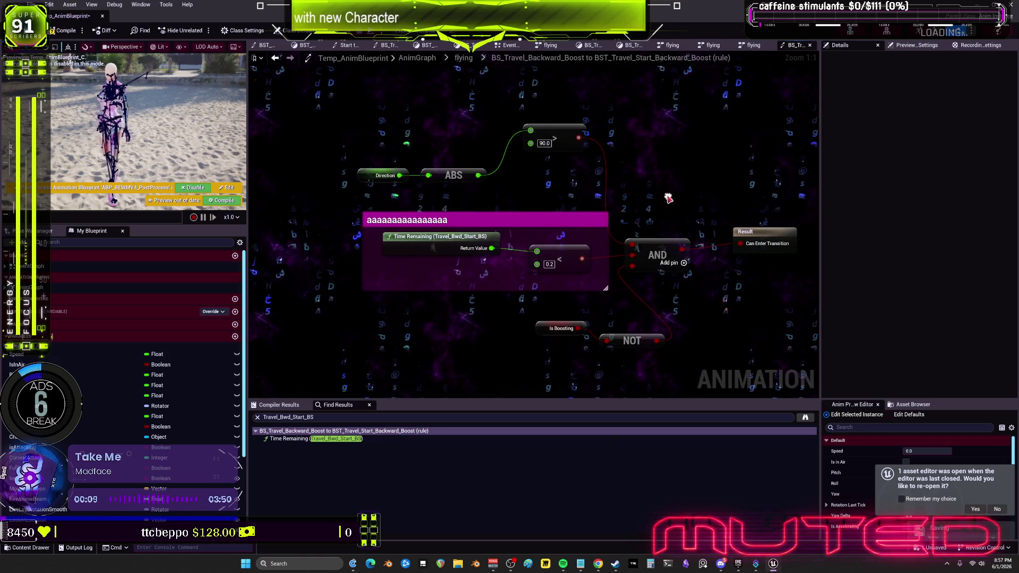
Replace the rule's Travel_Bwd_Start_BS Time Remaining node with a BS_Travel_Backward_Boost Time Remaining node
right_click(401, 320)
type("time remaining")
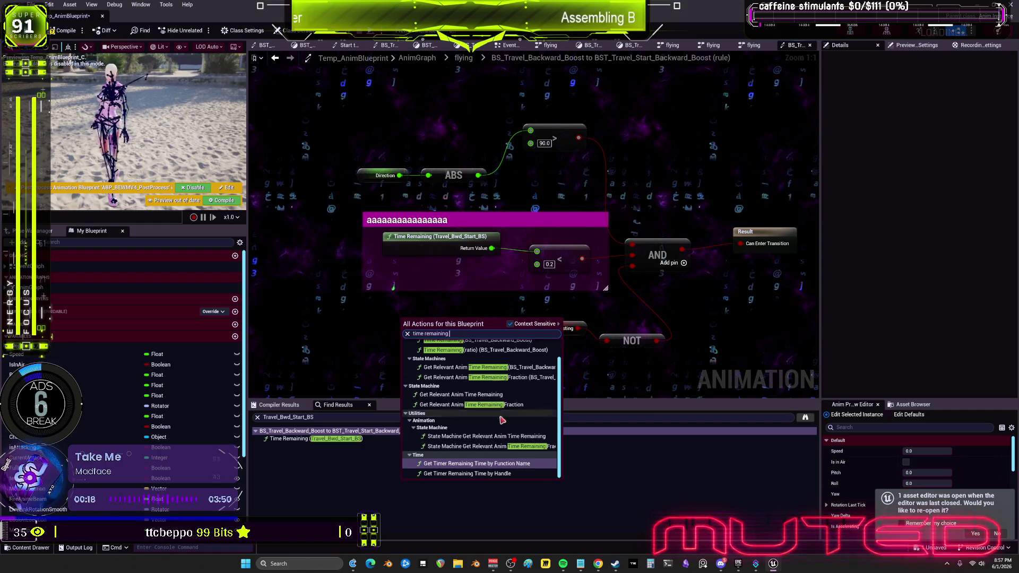
scroll(483, 440, "up", 2)
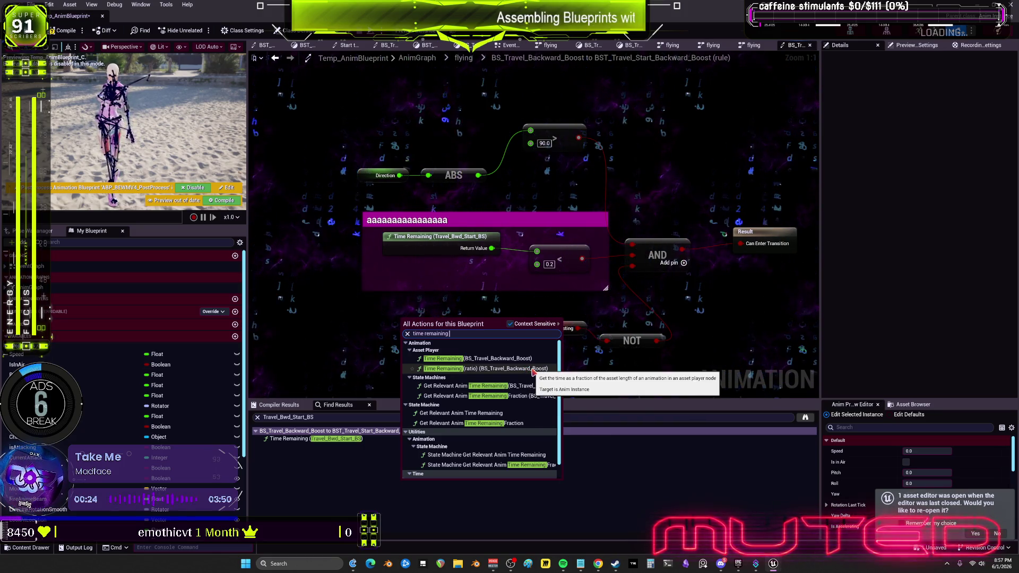
left_click(515, 358)
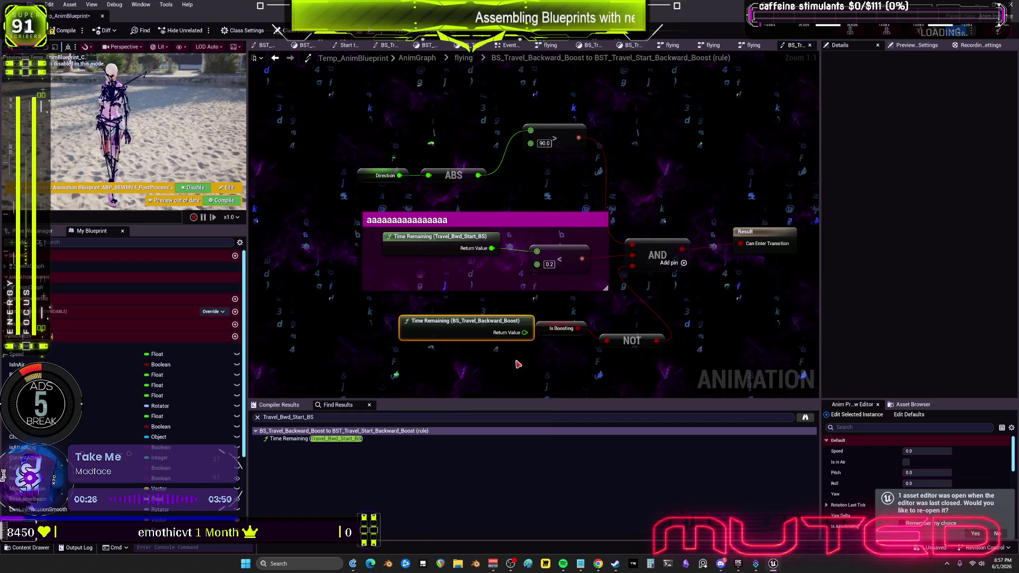
mouse_move(459, 331)
left_mouse_down()
mouse_move(431, 258)
mouse_move(435, 279)
left_mouse_up()
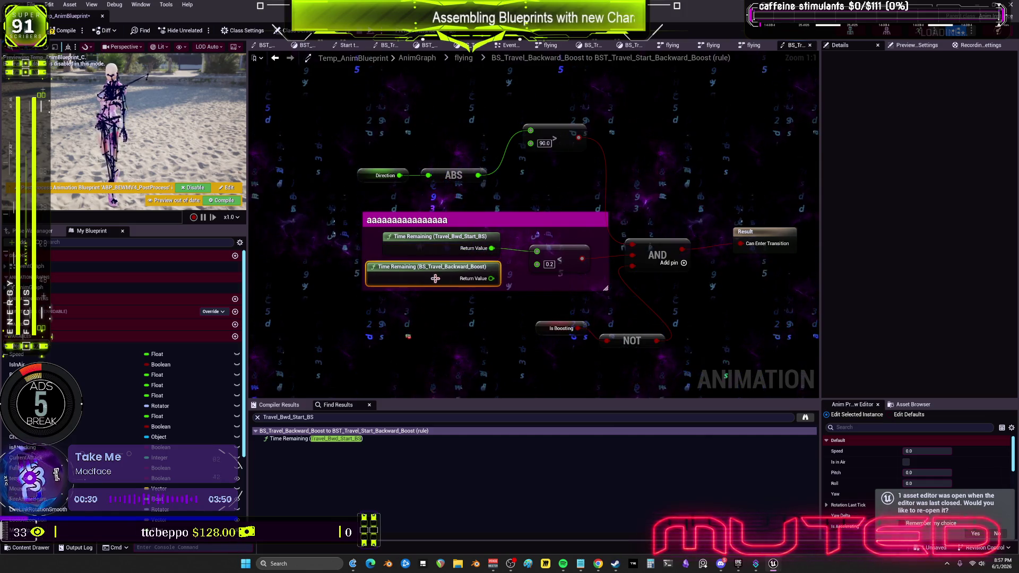
left_click(454, 251)
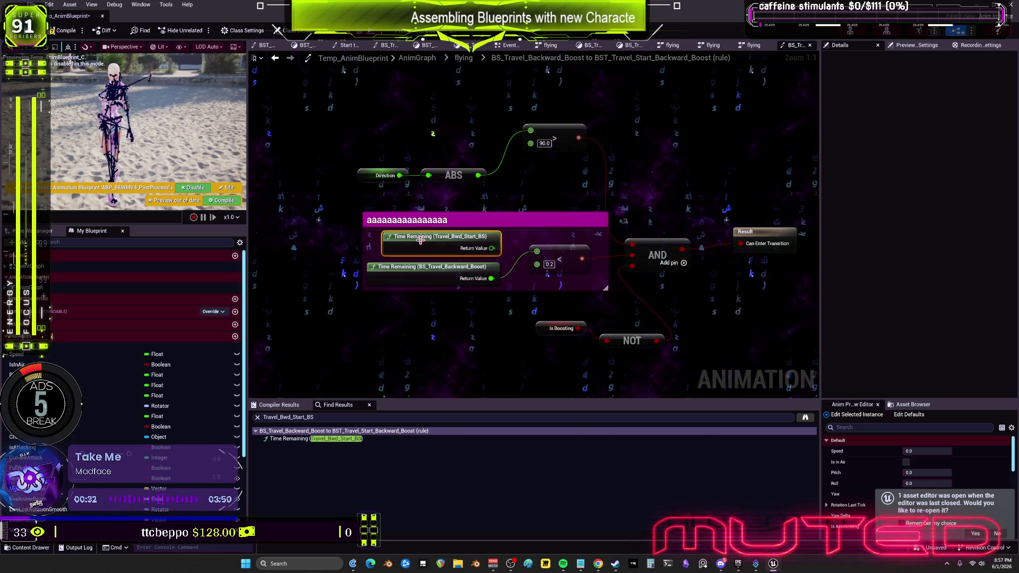
key("Delete")
left_click_drag(425, 267, 429, 241)
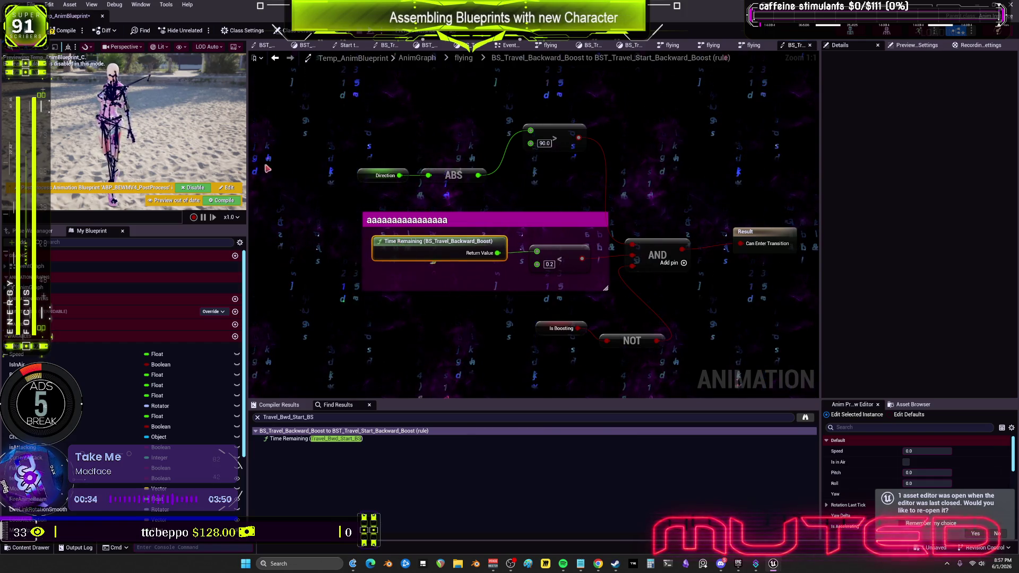
Compile the blueprint, confirm no Travel_Bwd_Start_BS references remain, and close the search results
left_click(64, 30)
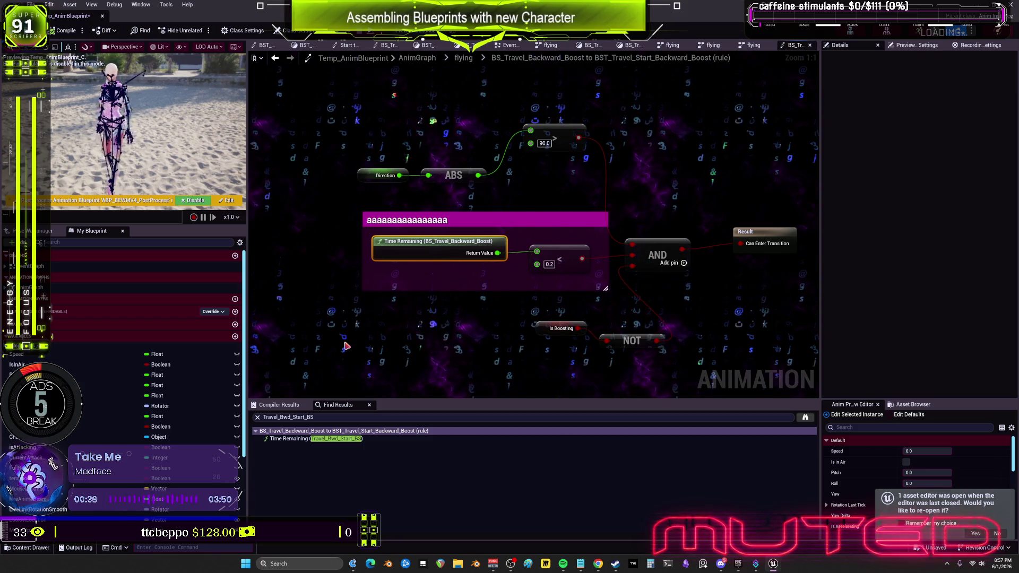
left_click(354, 418)
key("Return")
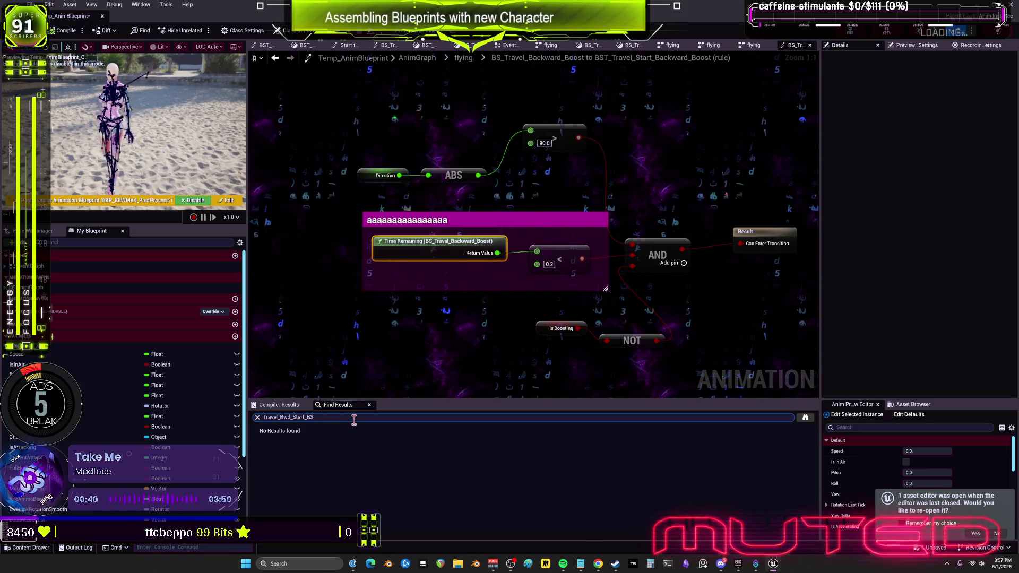
key("ctrl+a")
key("Home")
left_click(275, 57)
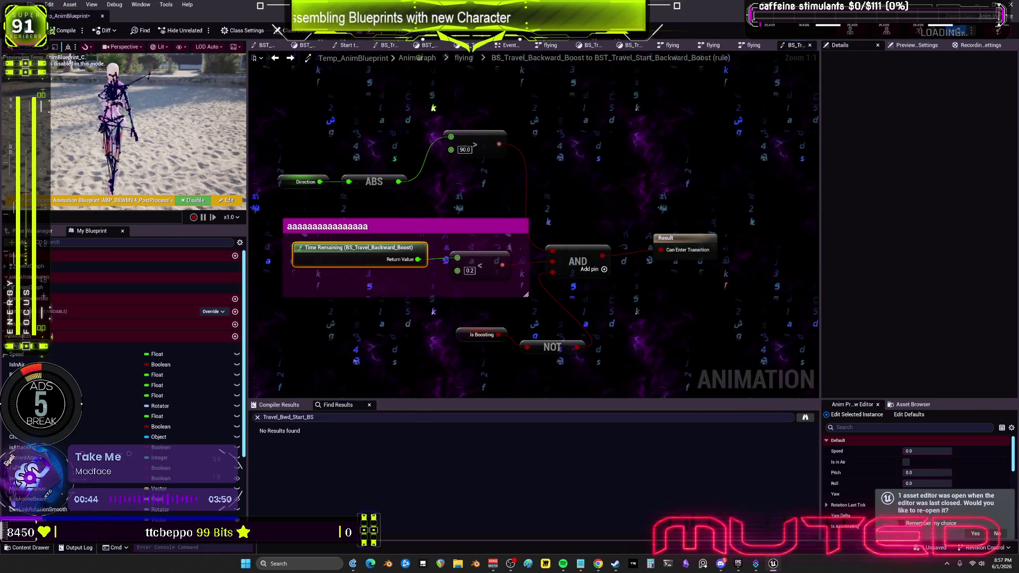
key("ctrl+shift+f")
left_click(707, 166)
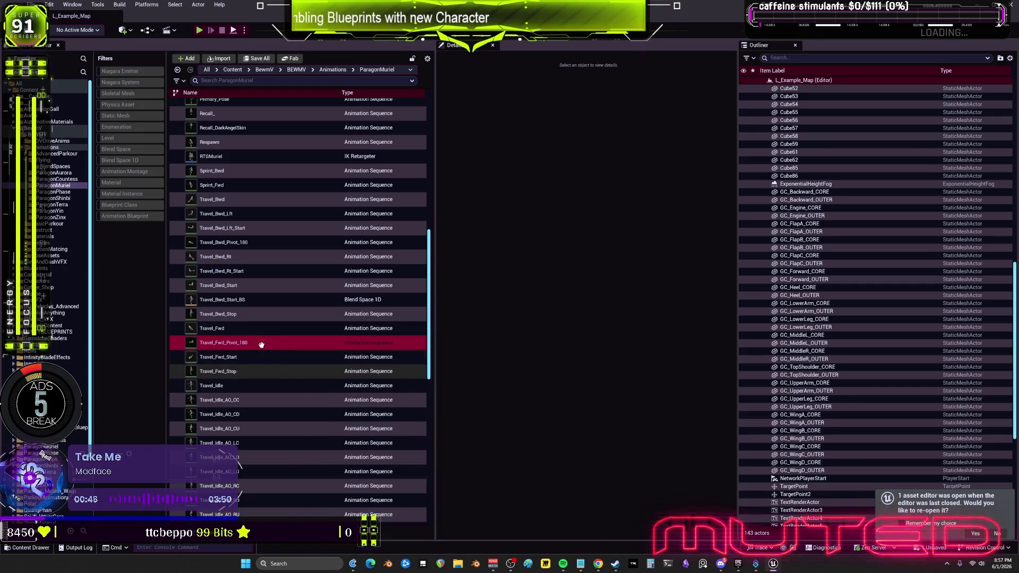
Attempt to delete Travel_Bwd_Start_BS, cancelling because it is still referenced
left_click(239, 300)
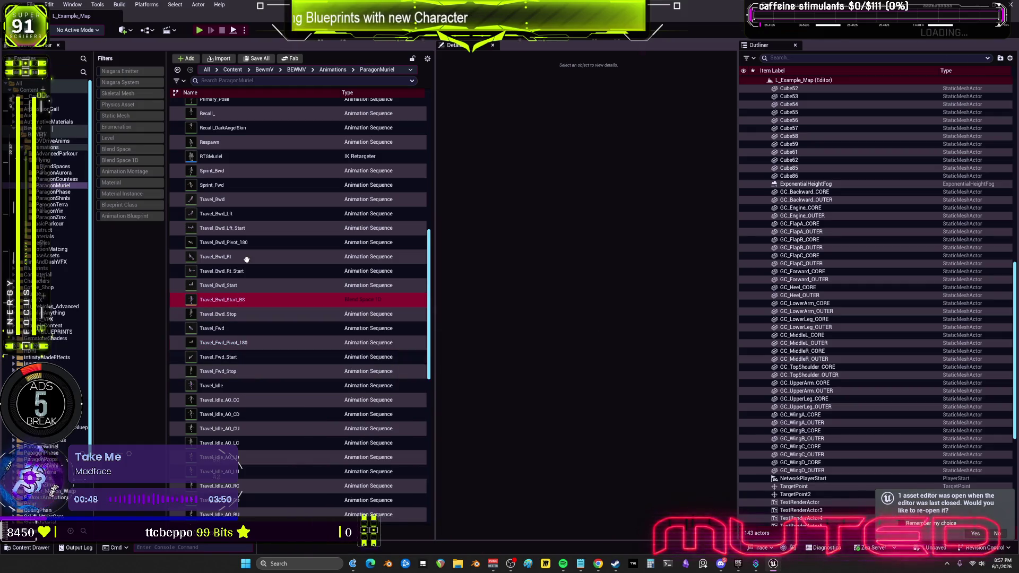
key("Delete")
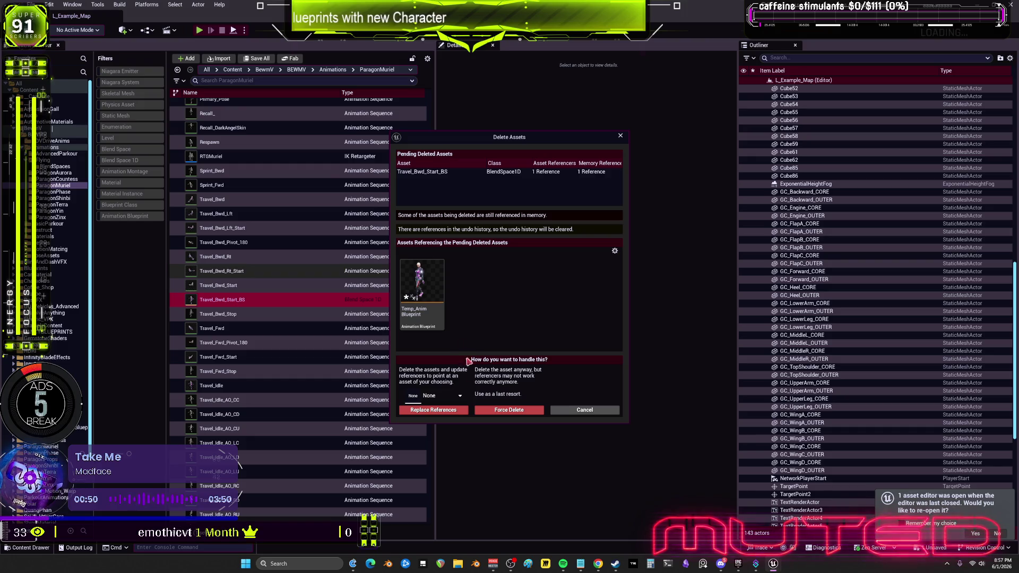
left_click(583, 409)
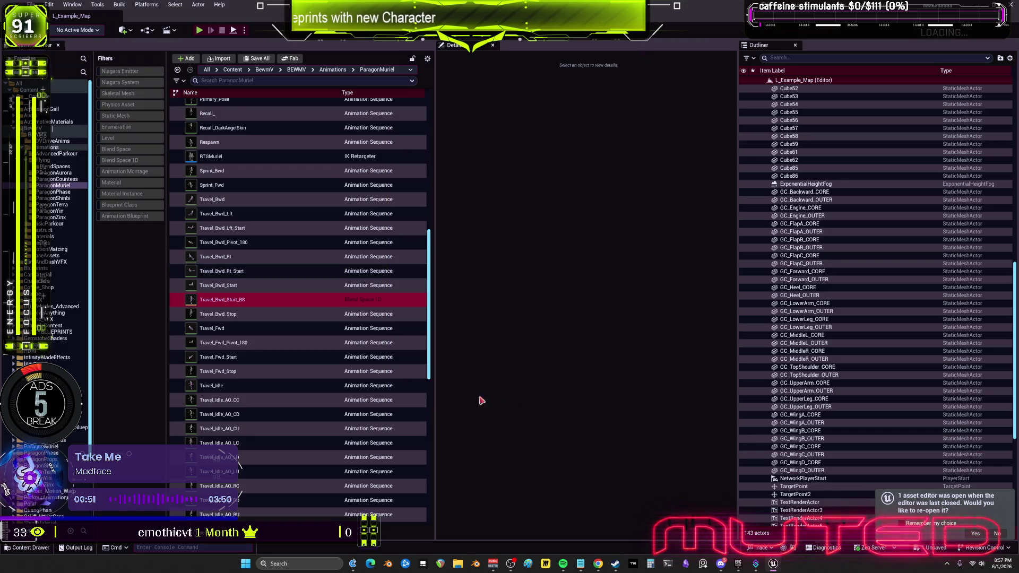
left_click(220, 300)
left_click(504, 294)
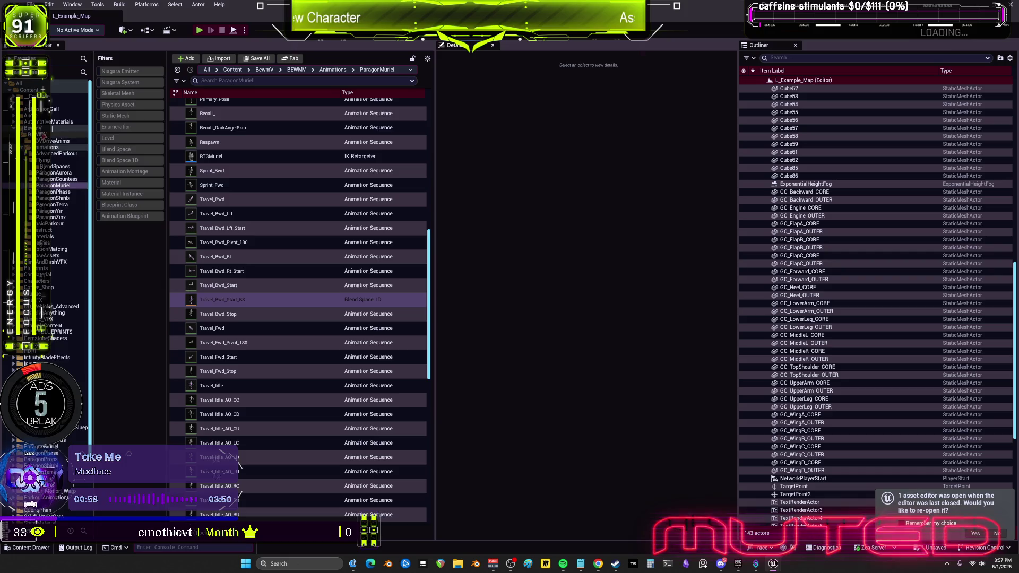
Open Temp_AnimBlueprint from the BEWMV folder and place it beside the ParagonMuriel asset list
left_click(41, 135)
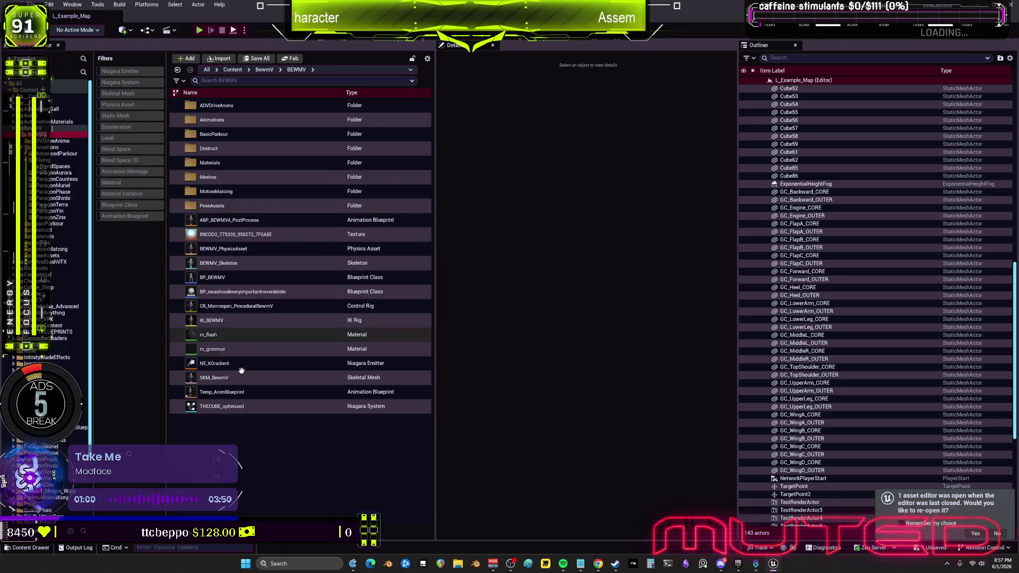
double_click(241, 394)
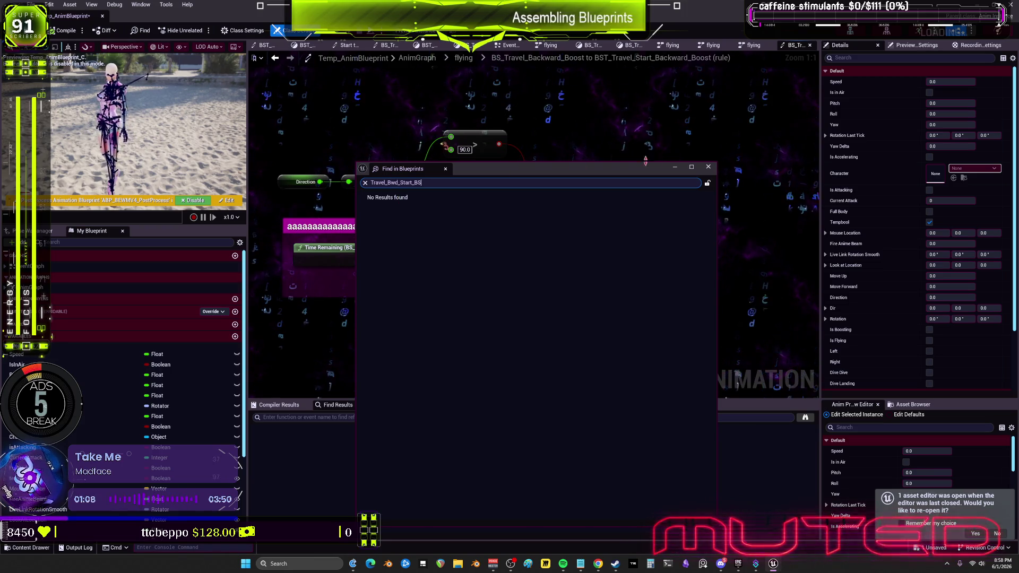
key("super+Down")
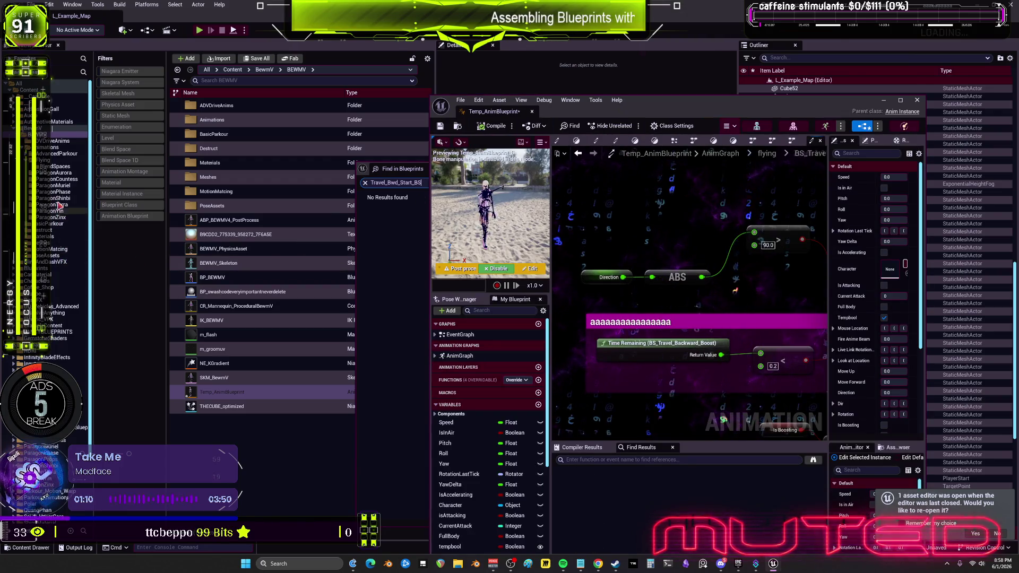
left_click(64, 186)
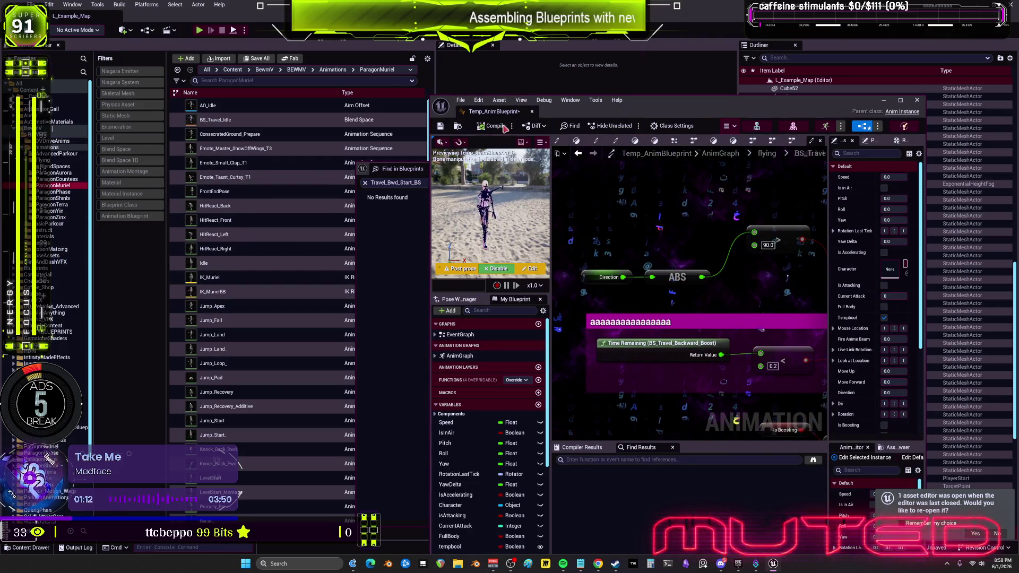
left_click_drag(628, 107, 722, 97)
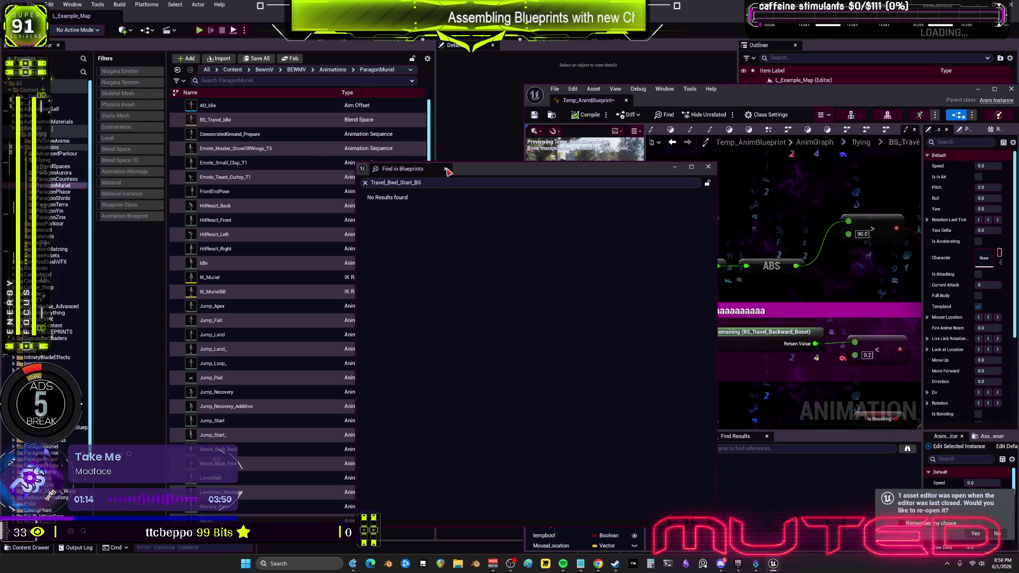
scroll(322, 230, "down", 10)
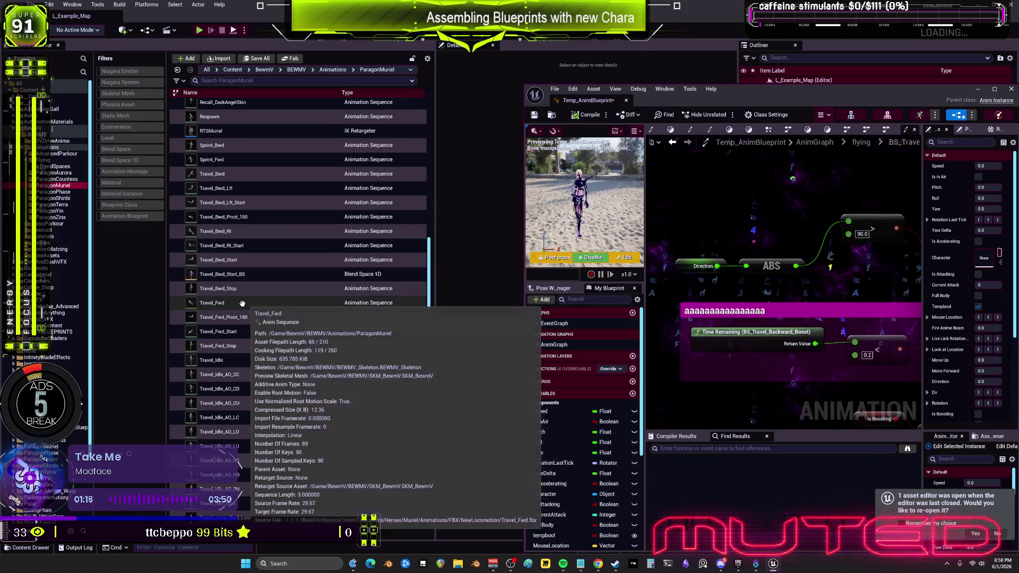
Retry deleting Travel_Bwd_Start_BS (cancelled again) and inspect the Travel_Jump_Land blend space
left_click(249, 276)
key("Delete")
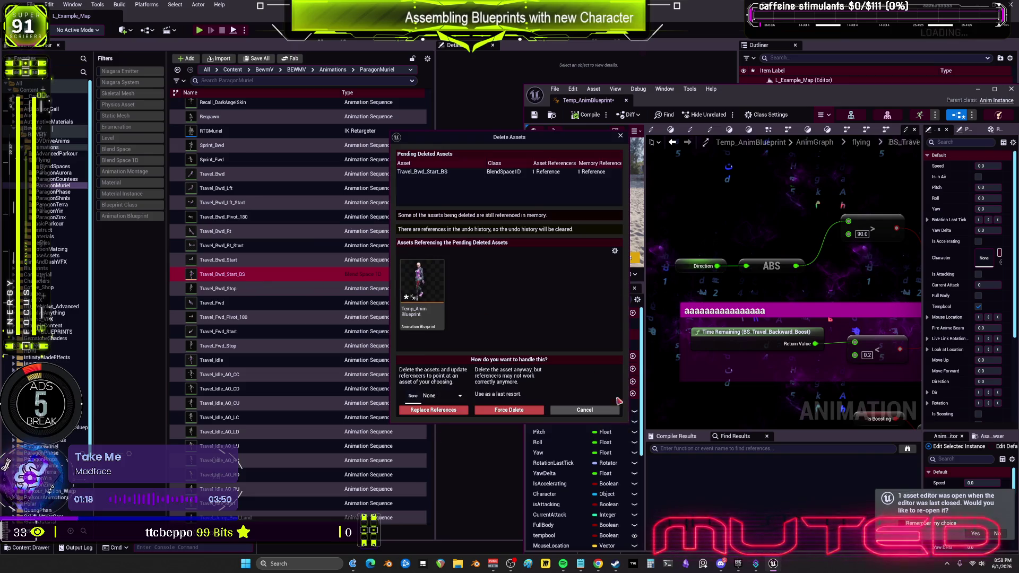
left_click(584, 410)
scroll(241, 324, "down", 7)
left_click(241, 325)
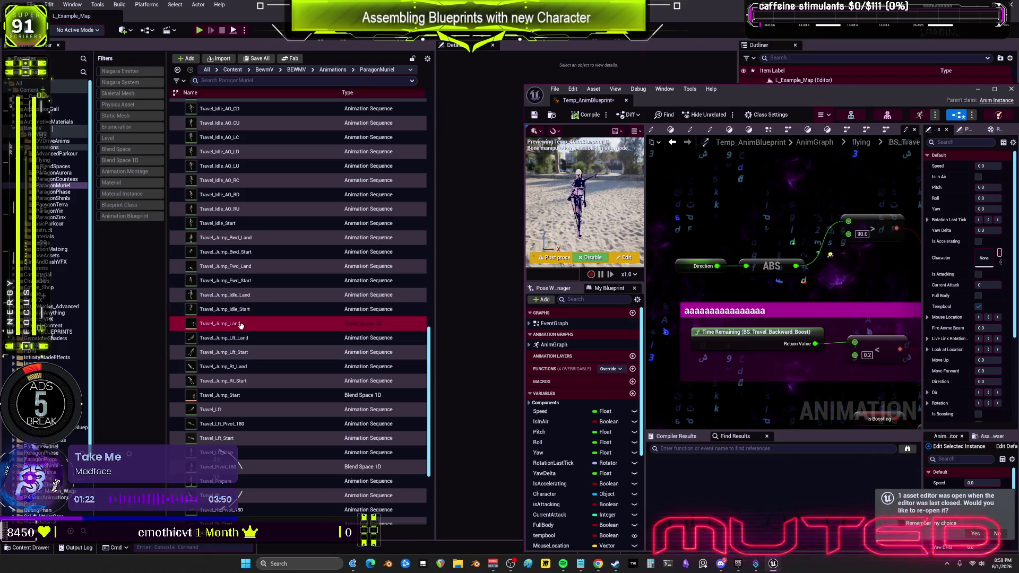
double_click(241, 324)
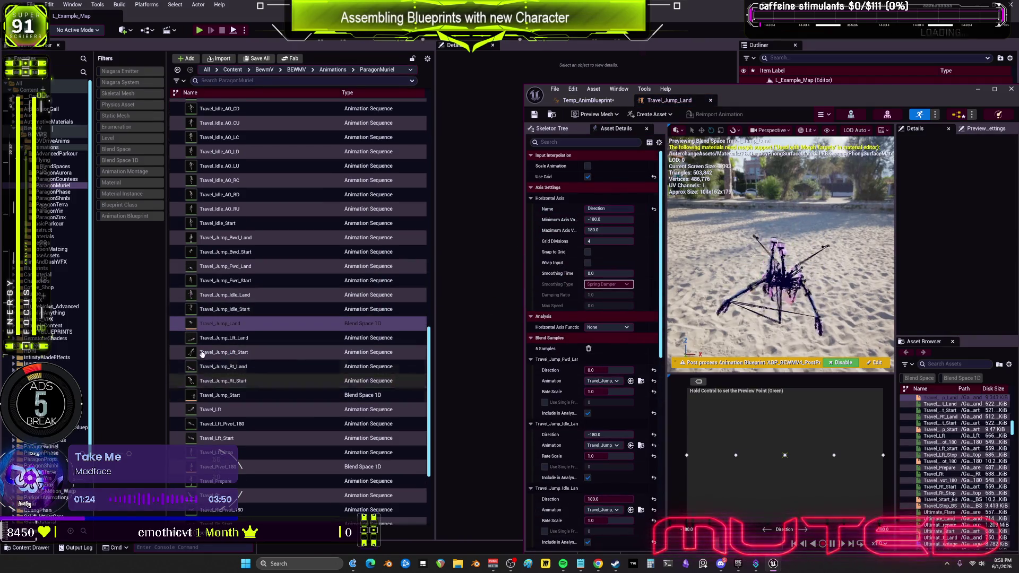
left_click(202, 352)
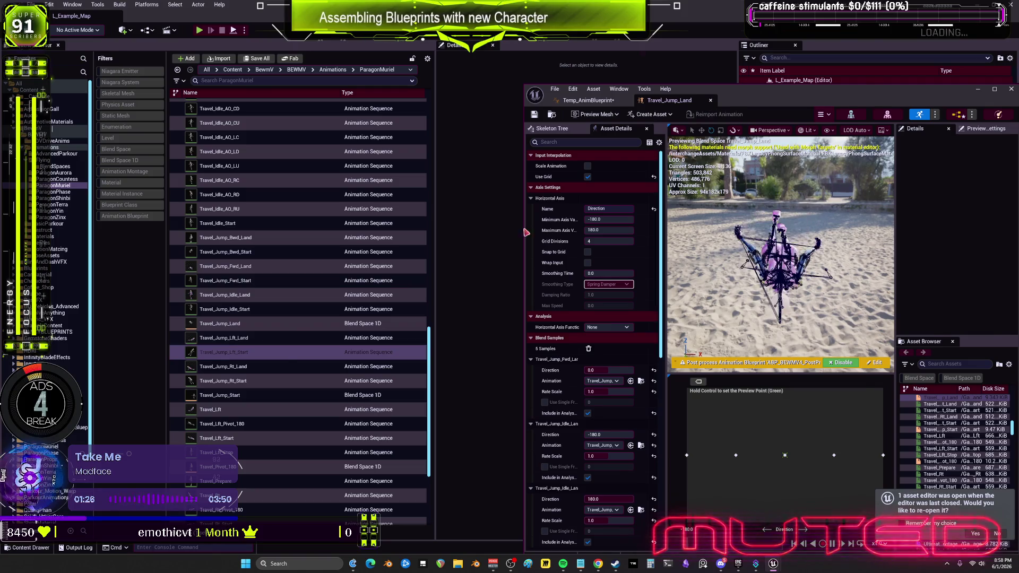
left_click(217, 325)
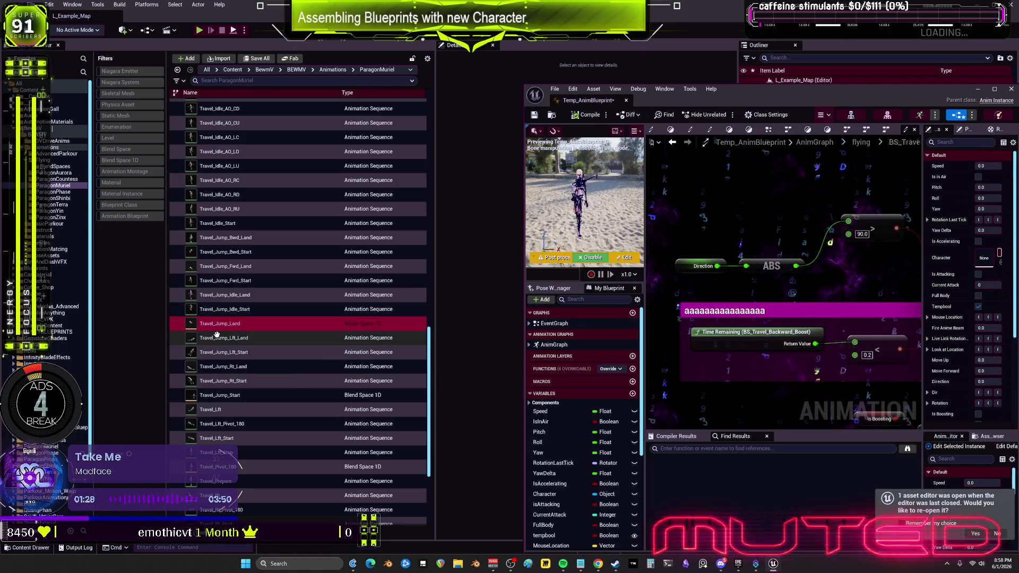
Delete the Travel_Jump_Land, Travel_Jump_Start and Travel_Pivot_180 blend spaces
key("Delete")
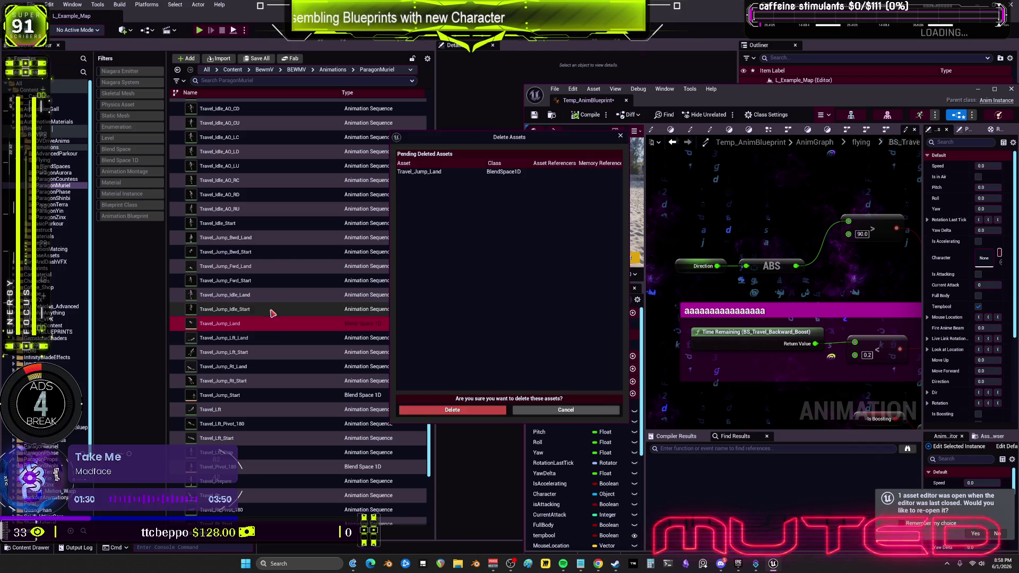
left_click(452, 409)
left_click(219, 381)
key("Delete")
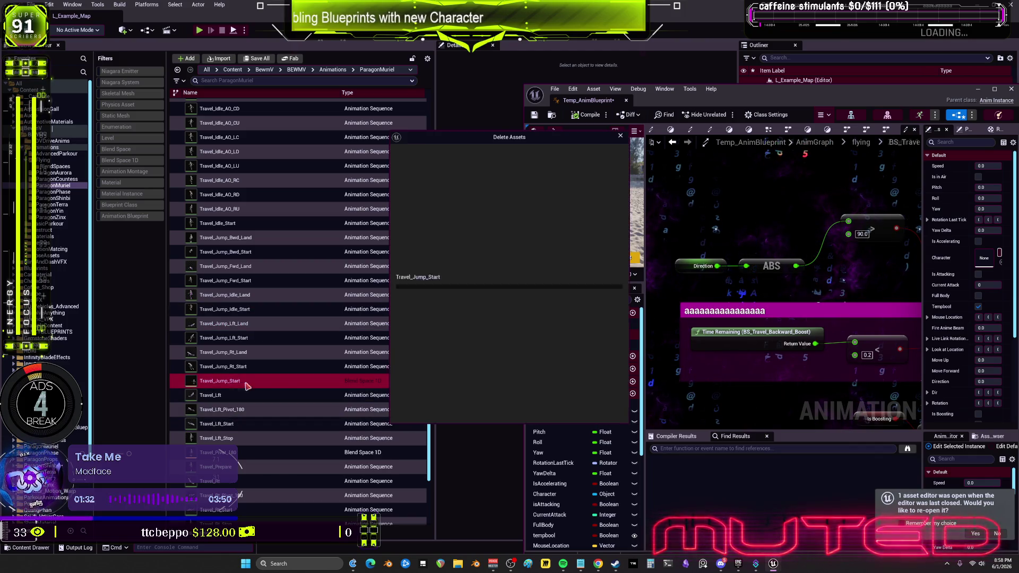
left_click(465, 411)
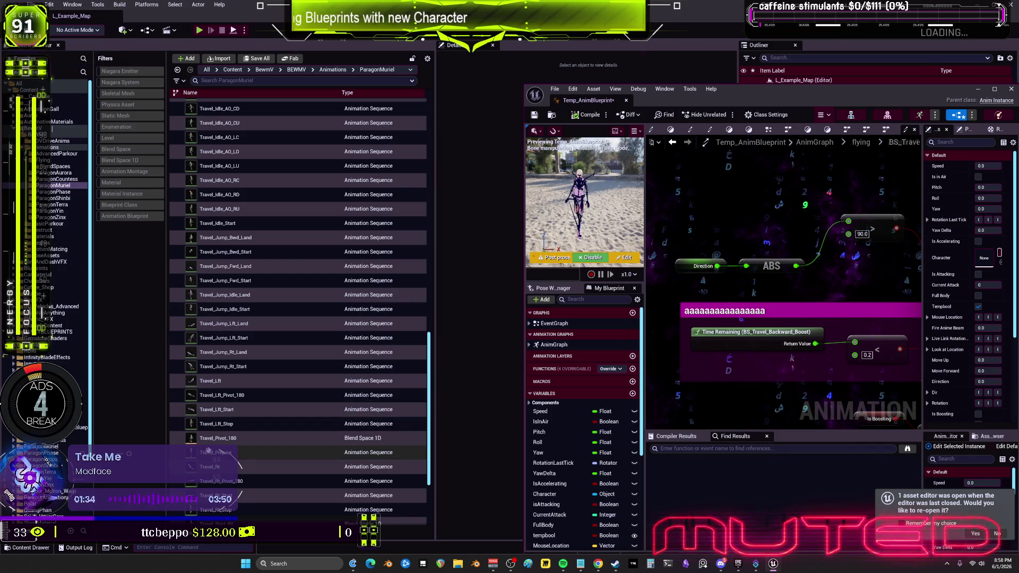
left_click(245, 439)
key("Delete")
left_click(443, 411)
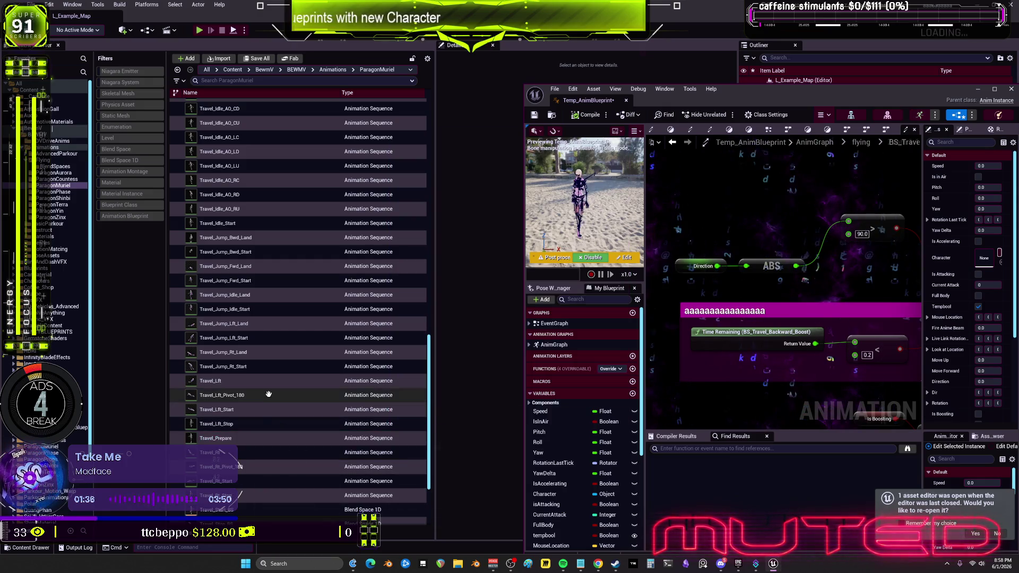
Delete Travel_Stop_BS, keep the still-referenced Travel_Start_BS, and maximize the blueprint editor
scroll(260, 424, "down", 2)
left_click(234, 446)
key("Delete")
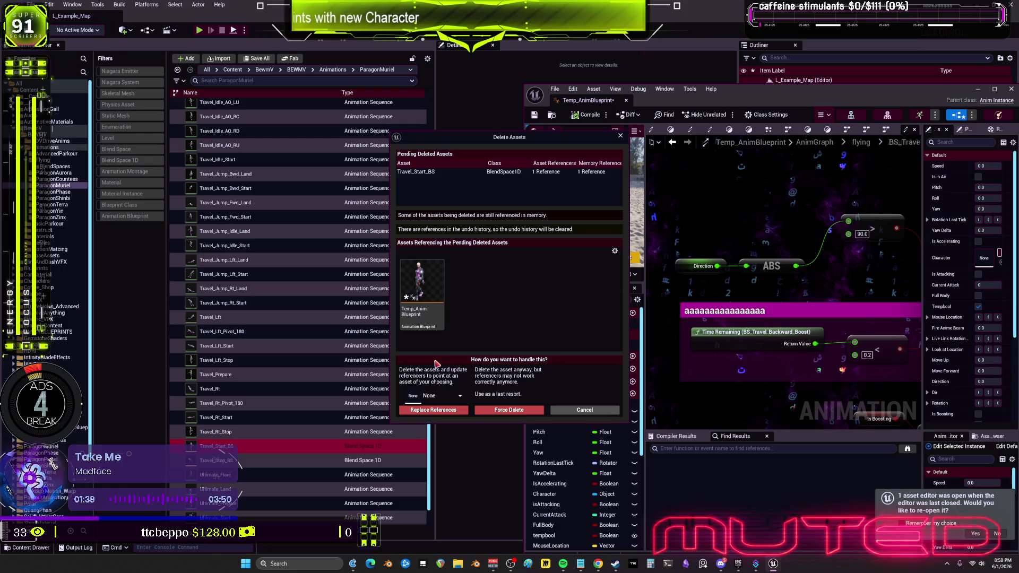
left_click(578, 410)
key("Down")
key("Delete")
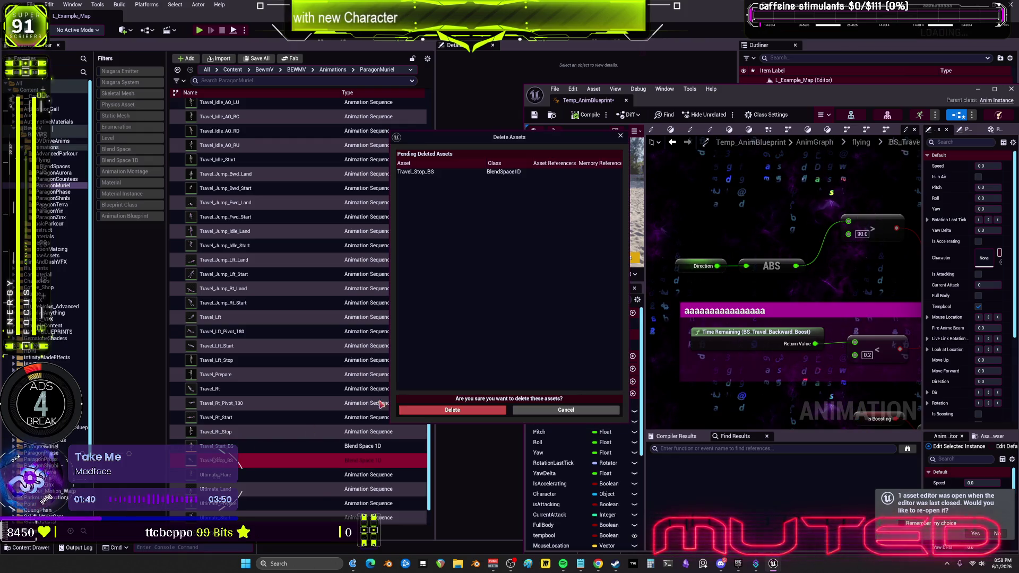
left_click(481, 413)
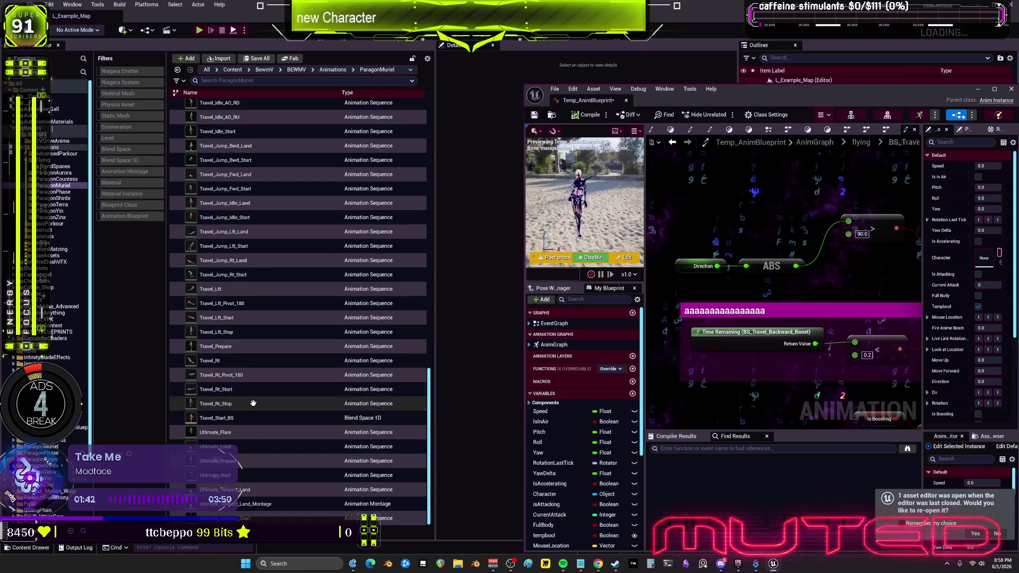
left_click(237, 419)
key("F2")
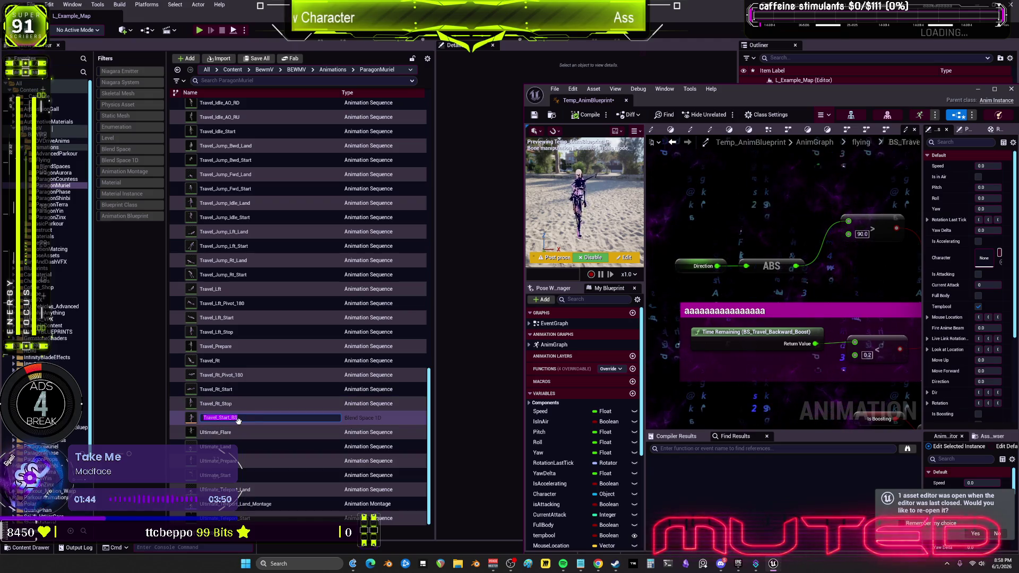
double_click(646, 88)
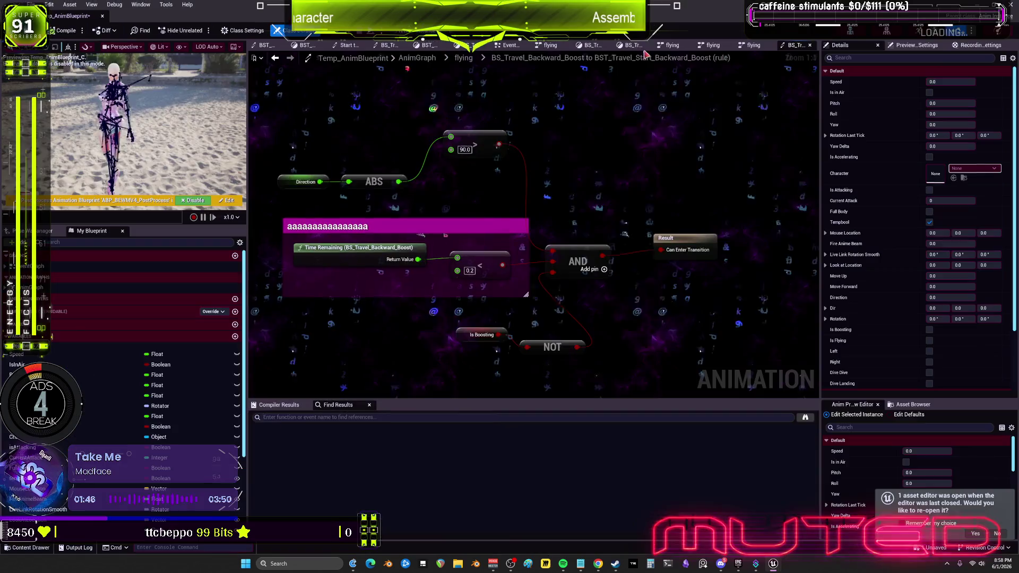
Find the rule using Travel_Start_BS and wire a BS_Travel_Forward_Boost Time Remaining node into its < comparison
key("ctrl+shift+f")
type("Travel_Start_BS")
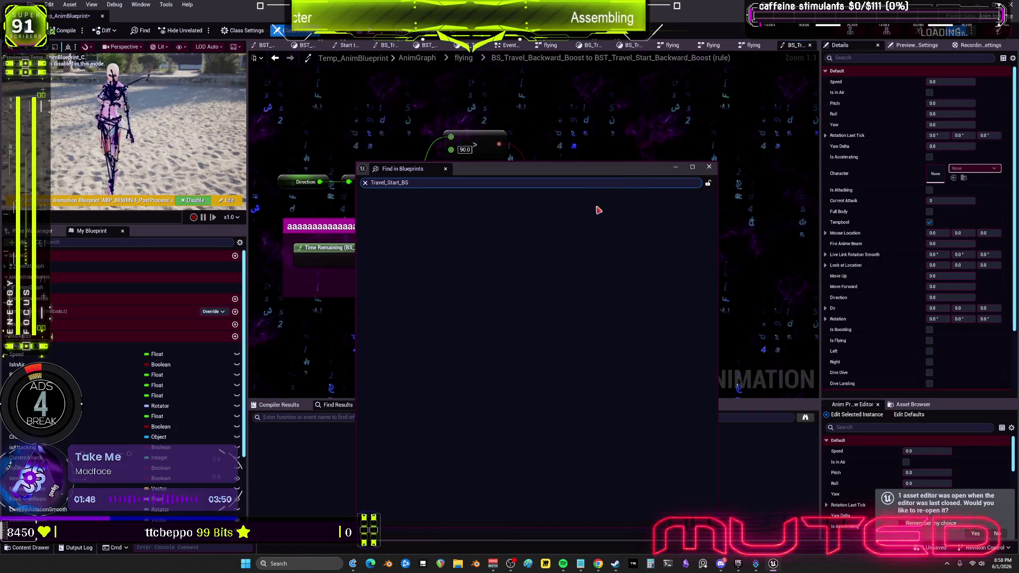
key("Return")
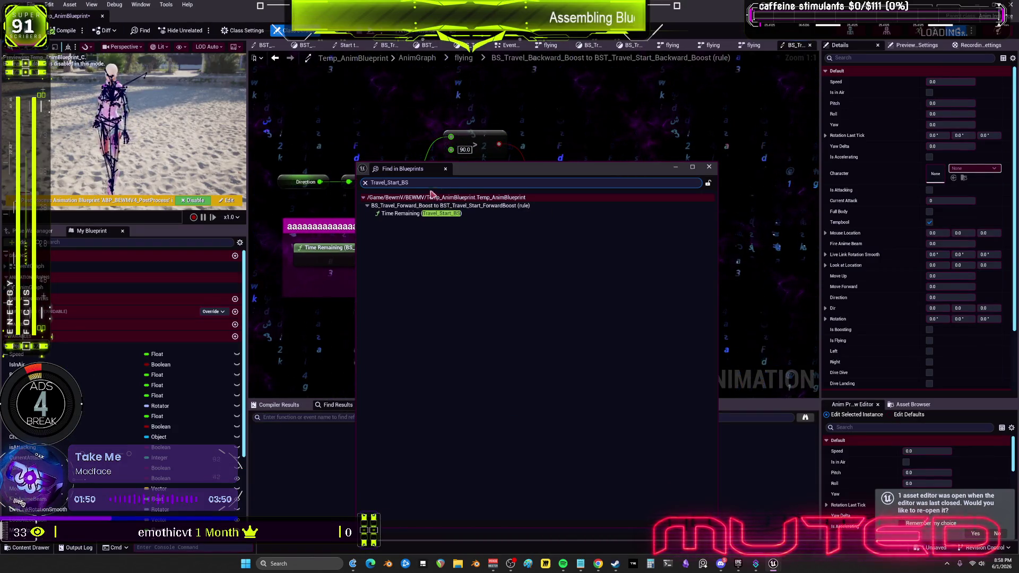
double_click(422, 214)
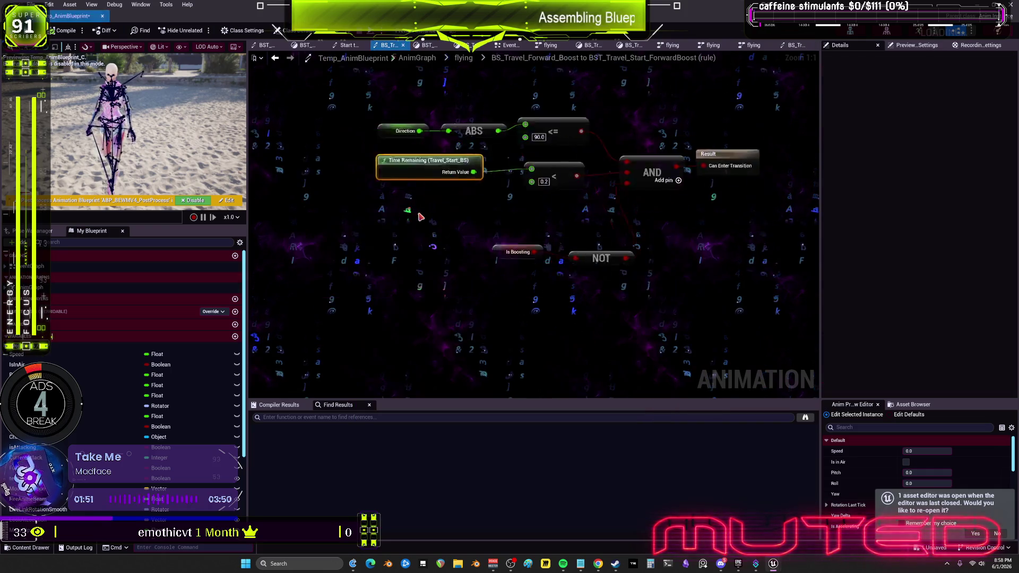
right_click(510, 289)
type("time rema")
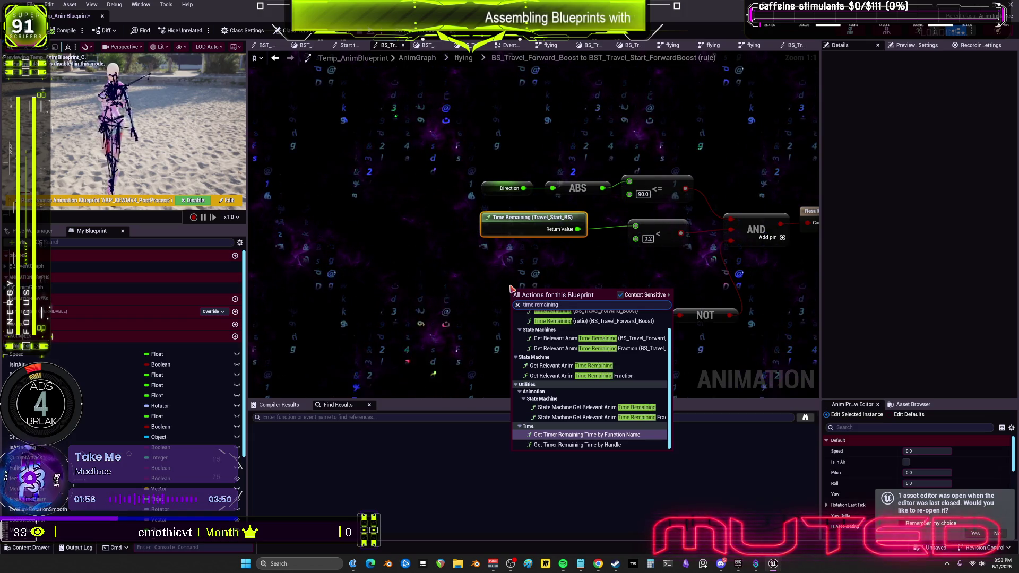
type("ining")
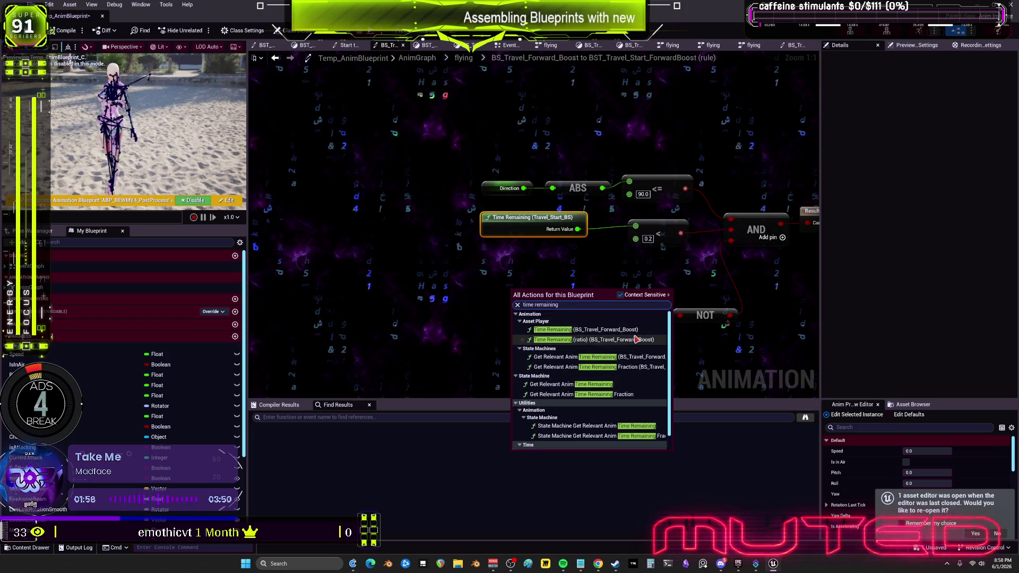
left_click(643, 330)
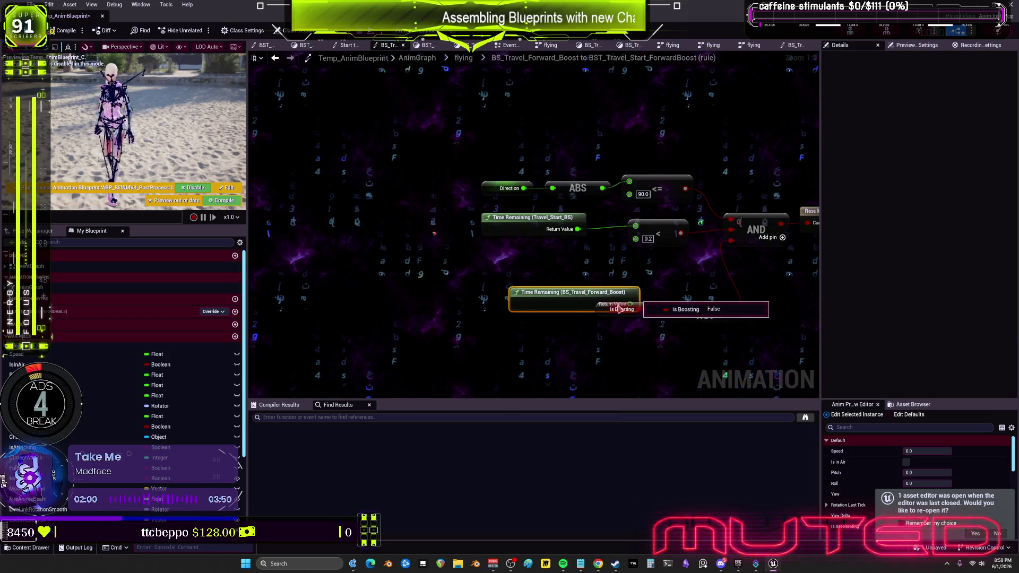
left_click_drag(573, 291, 529, 253)
mouse_move(587, 271)
left_mouse_down()
mouse_move(664, 260)
mouse_move(635, 226)
left_mouse_up()
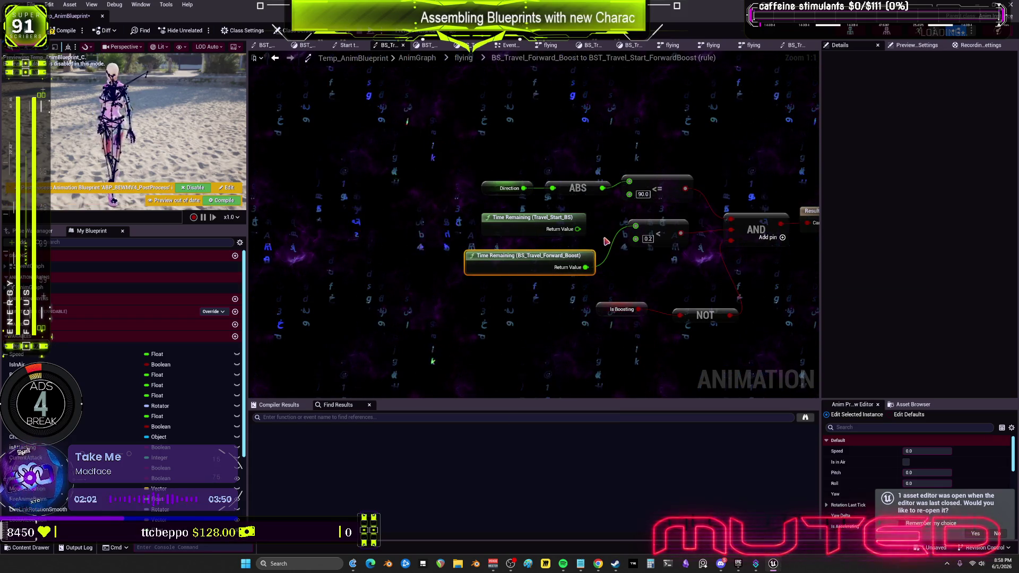
Delete the old Travel_Start_BS Time Remaining node, move the new one into place, and compile
left_click(548, 223)
key("Delete")
left_click_drag(531, 255, 540, 215)
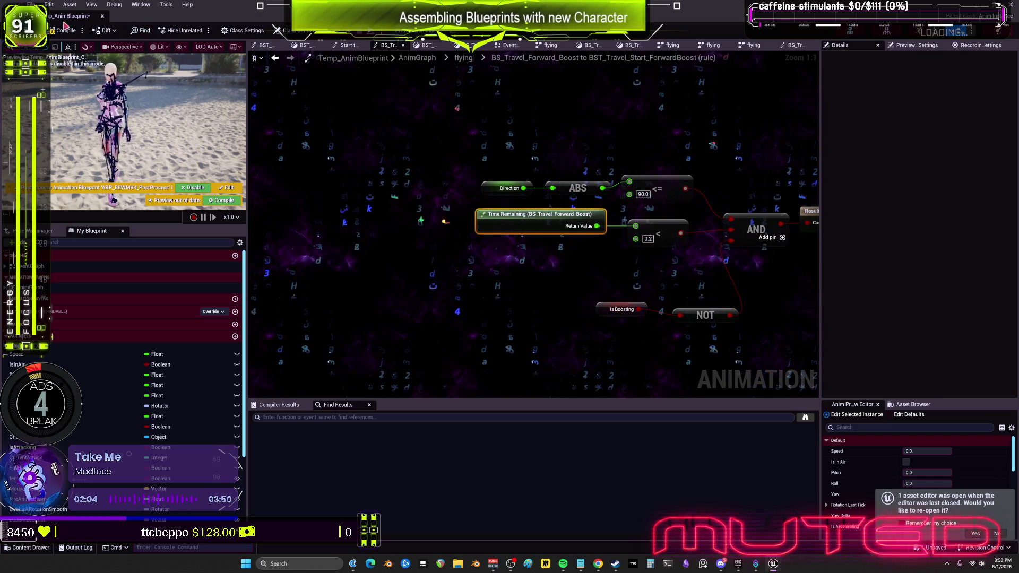
key("F7")
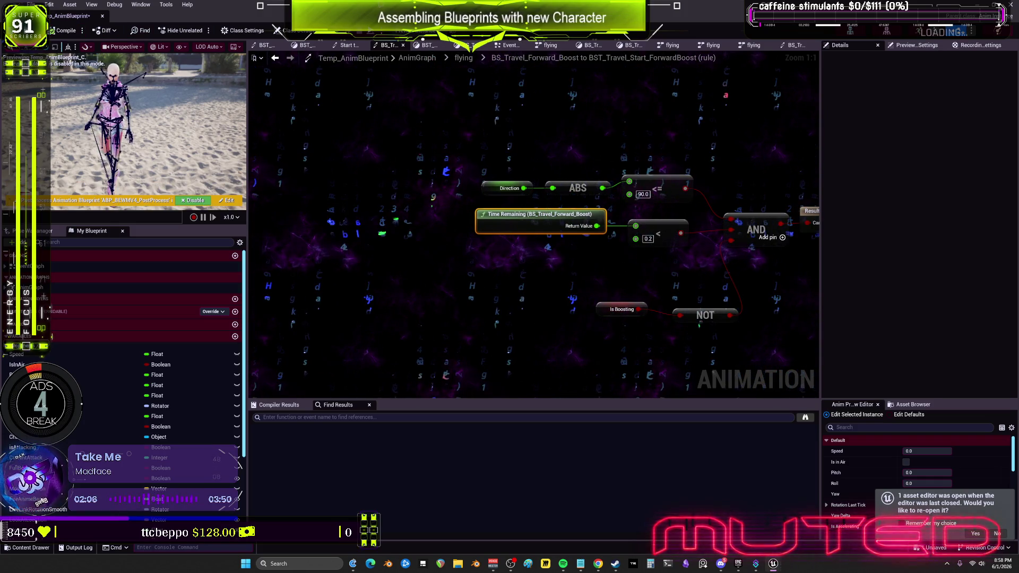
key("super+Down")
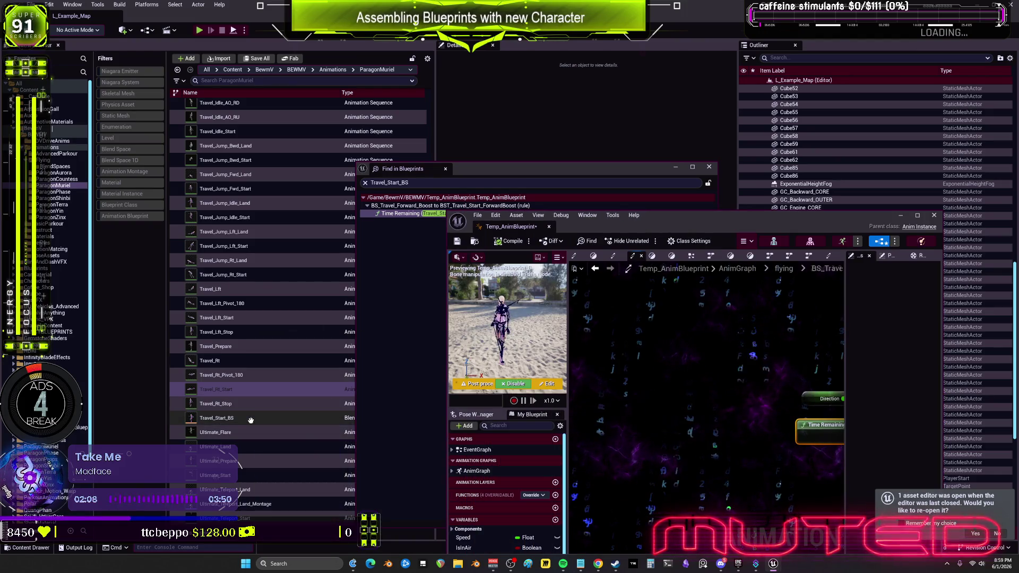
Save all assets, close Temp_AnimBlueprint and its search results, and minimize the Unreal Editor
left_click(33, 4)
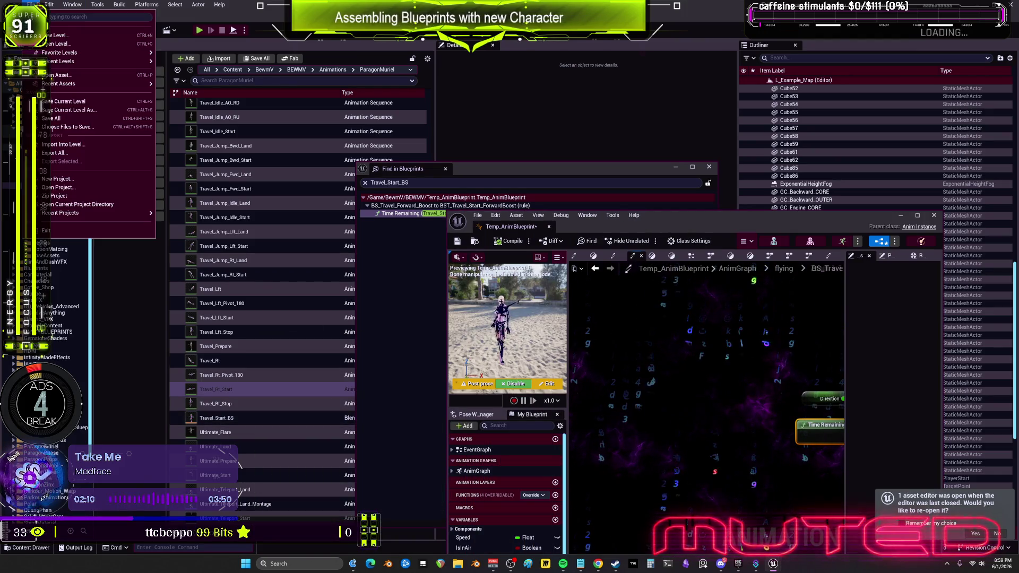
left_click(67, 121)
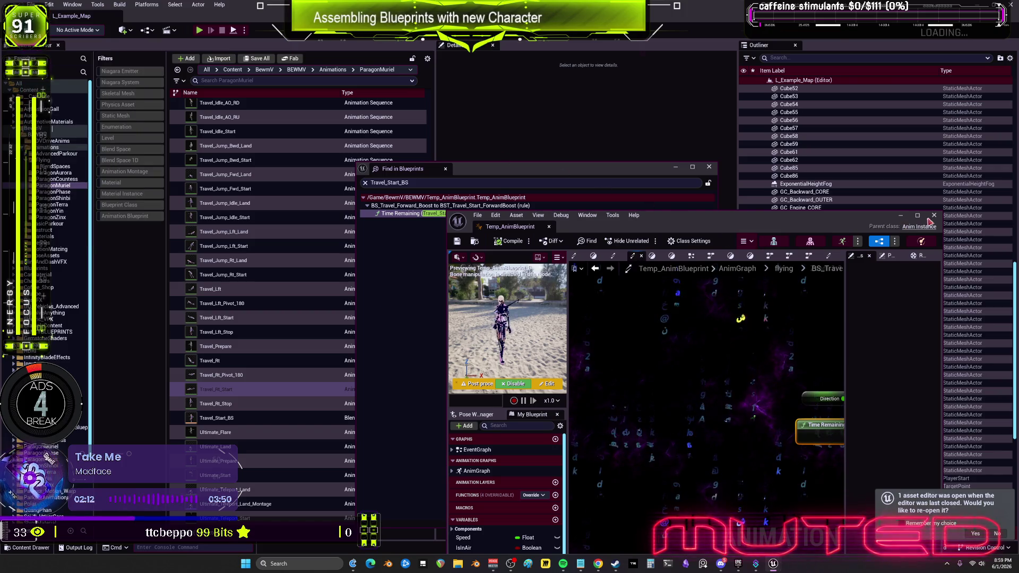
left_click(933, 216)
left_click(709, 168)
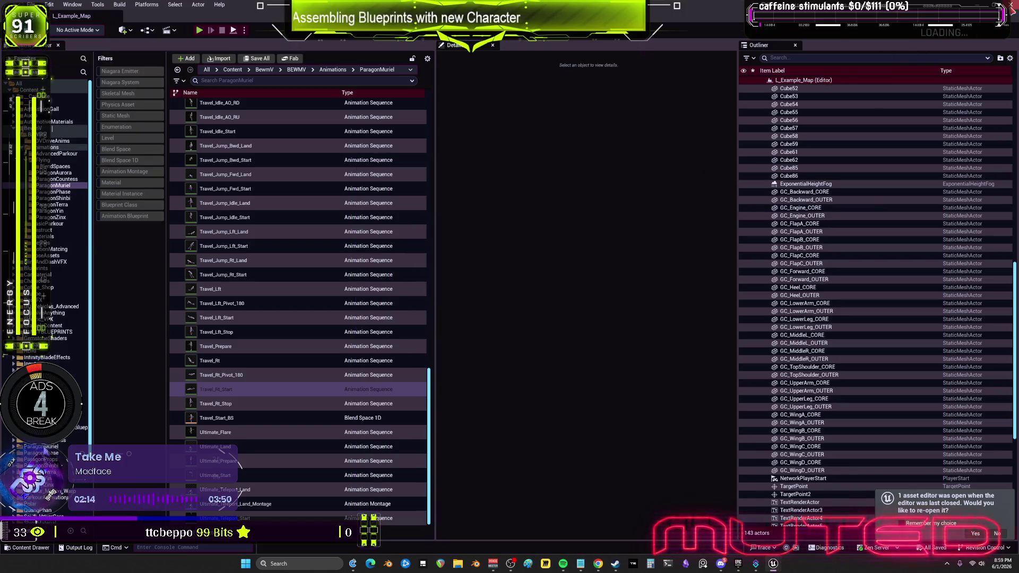
left_click(1009, 6)
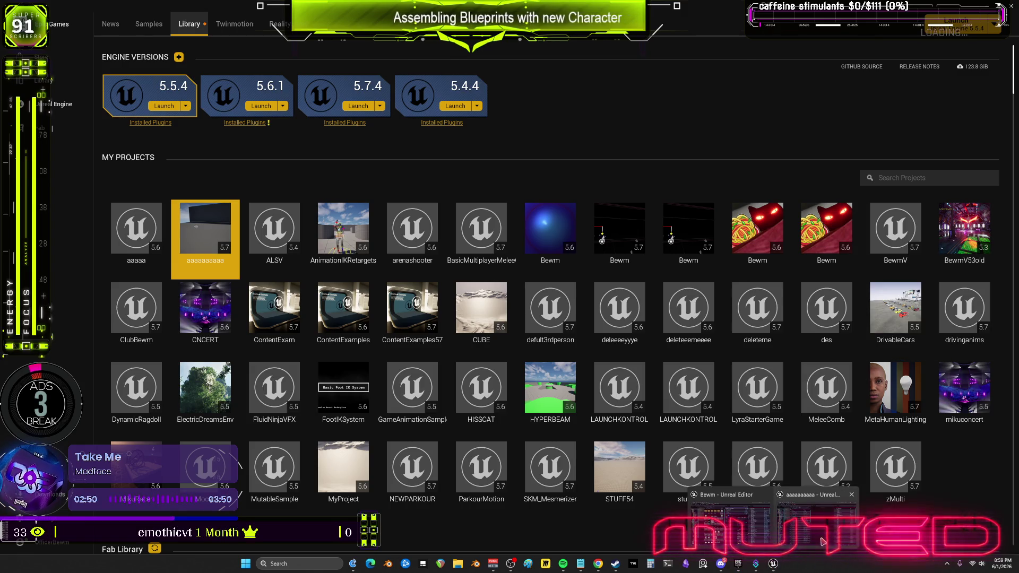
Delete the BS_Travel_Idle, Travel_Bwd_Start_BS and Travel_Start_BS blend spaces
left_click(821, 541)
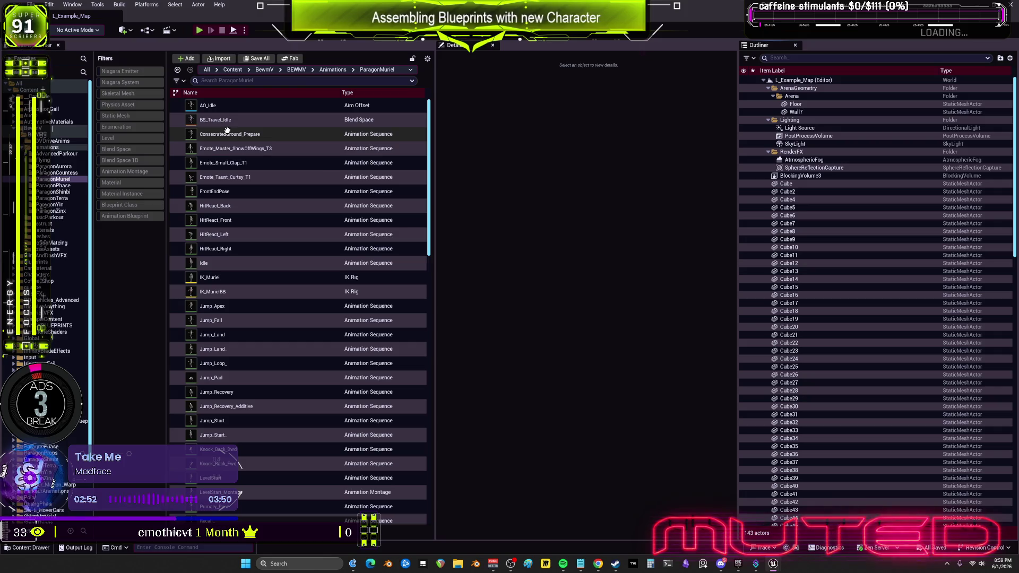
left_click(222, 120)
key("Delete")
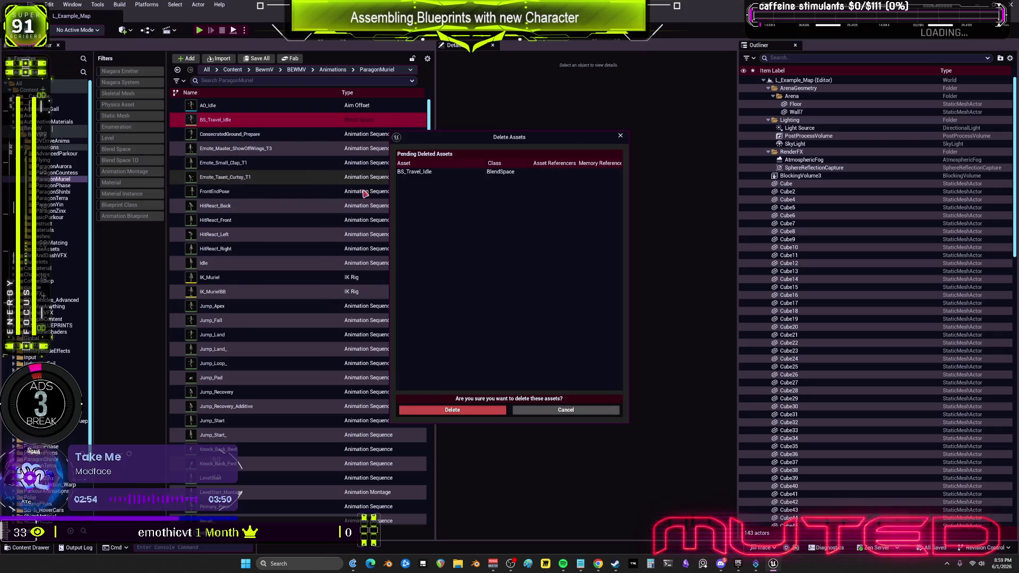
left_click(457, 414)
scroll(259, 260, "down", 10)
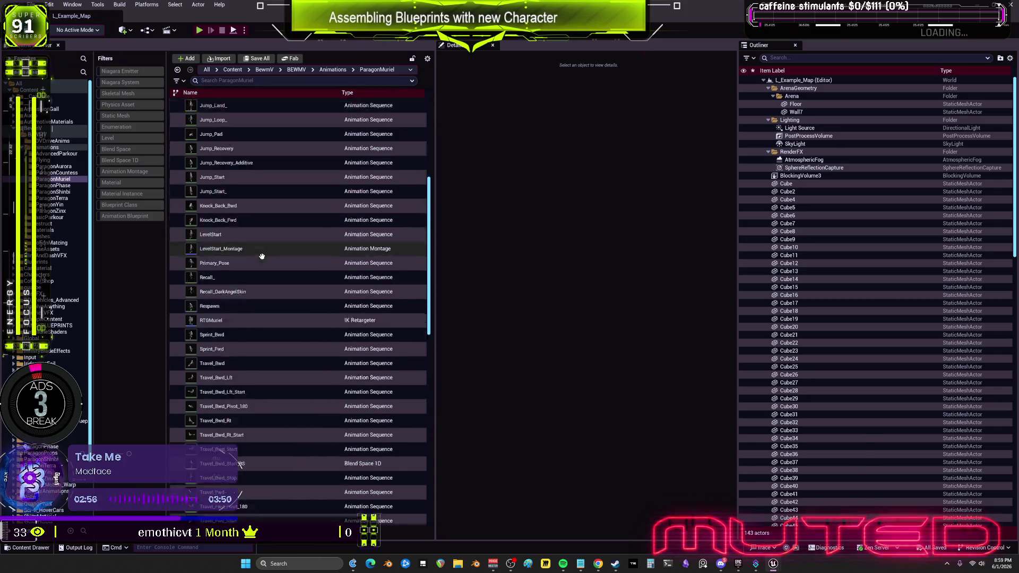
left_click(259, 400)
key("Delete")
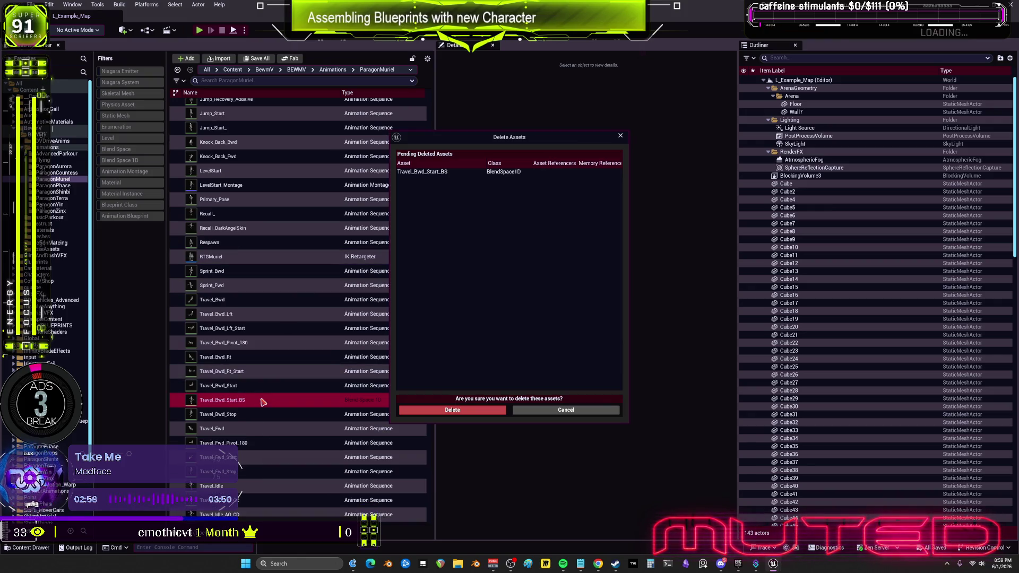
left_click(461, 411)
scroll(287, 425, "down", 10)
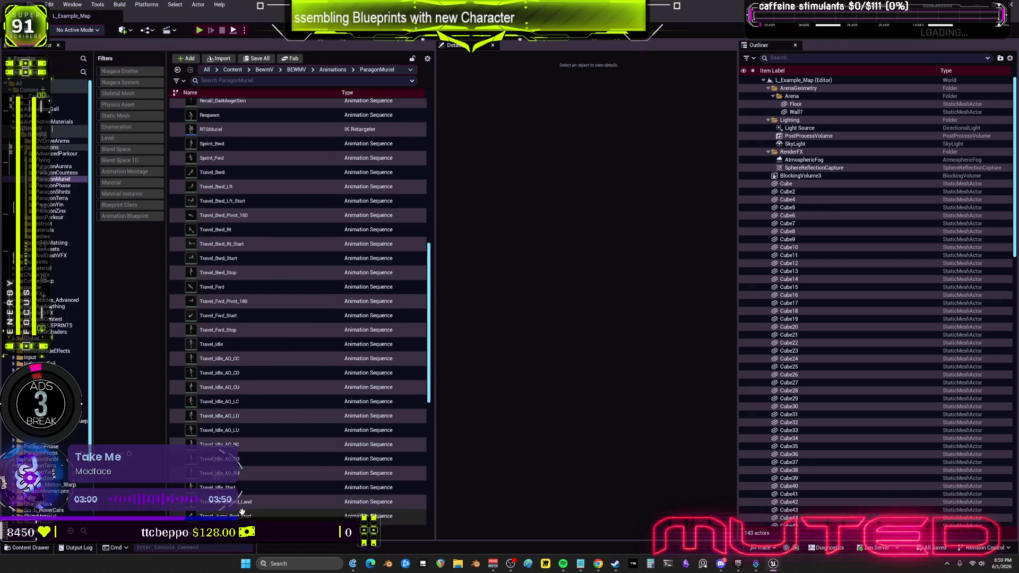
scroll(250, 495, "down", 7)
left_click(239, 418)
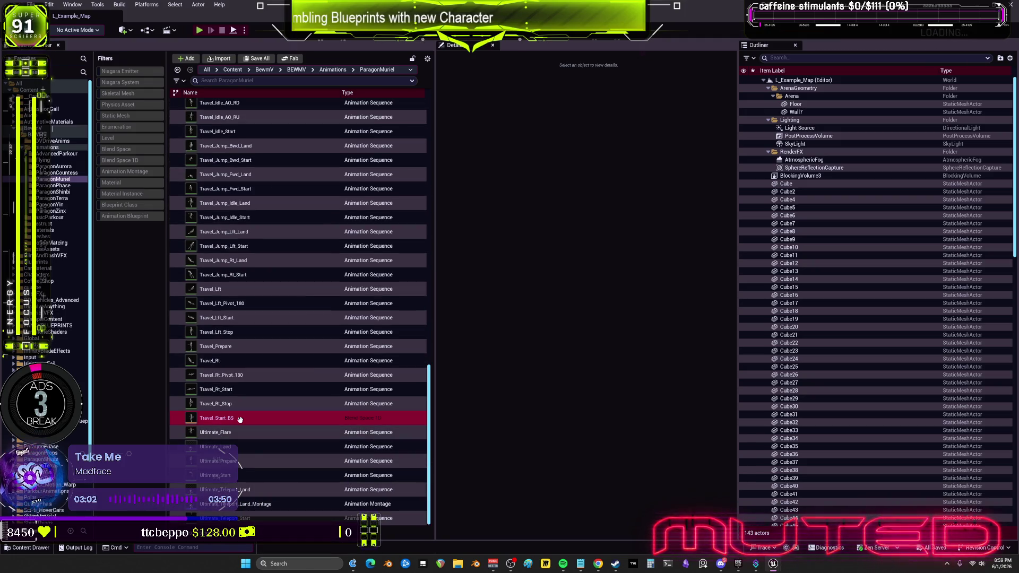
key("Delete")
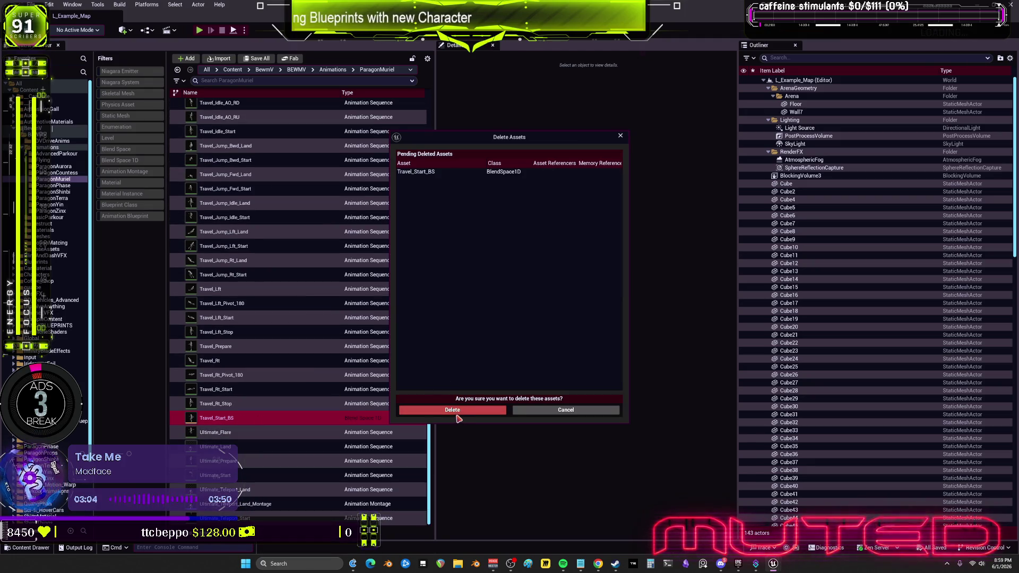
left_click(457, 414)
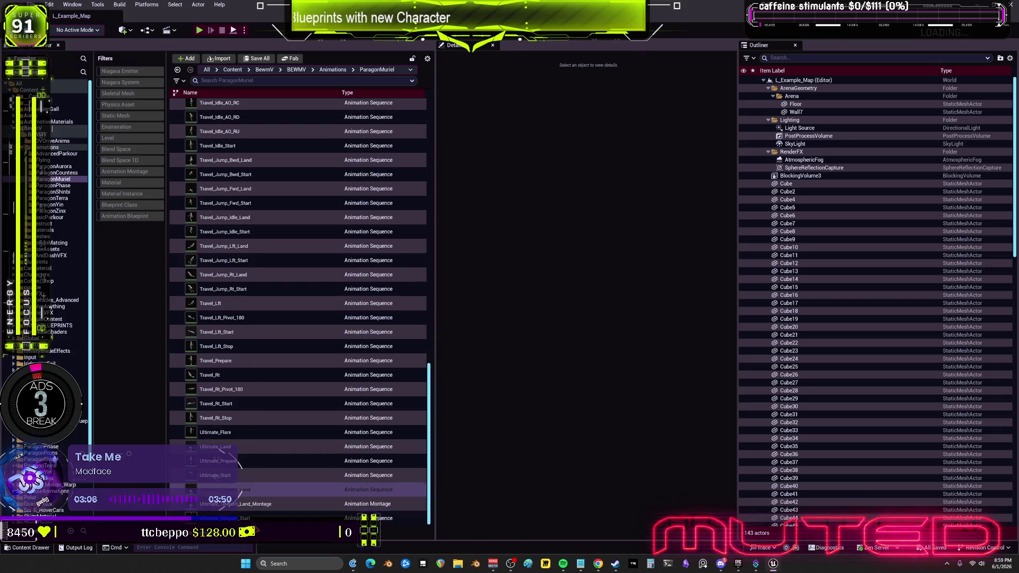
Cancel a batch delete from Travel_Jump_Lft_Land downward, then delete Ultimate_Teleport_Start
left_click(282, 246, "shift")
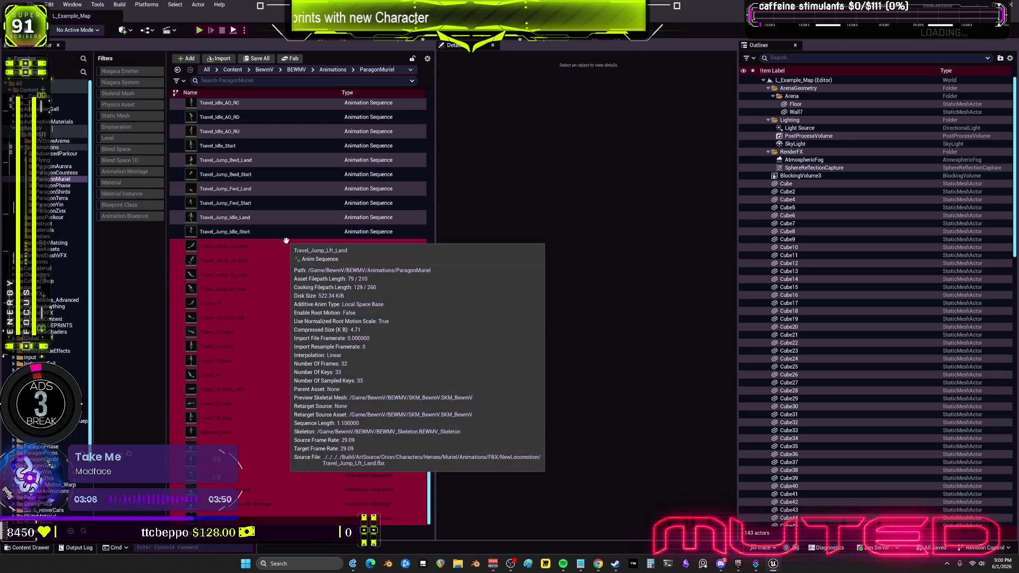
key("Delete")
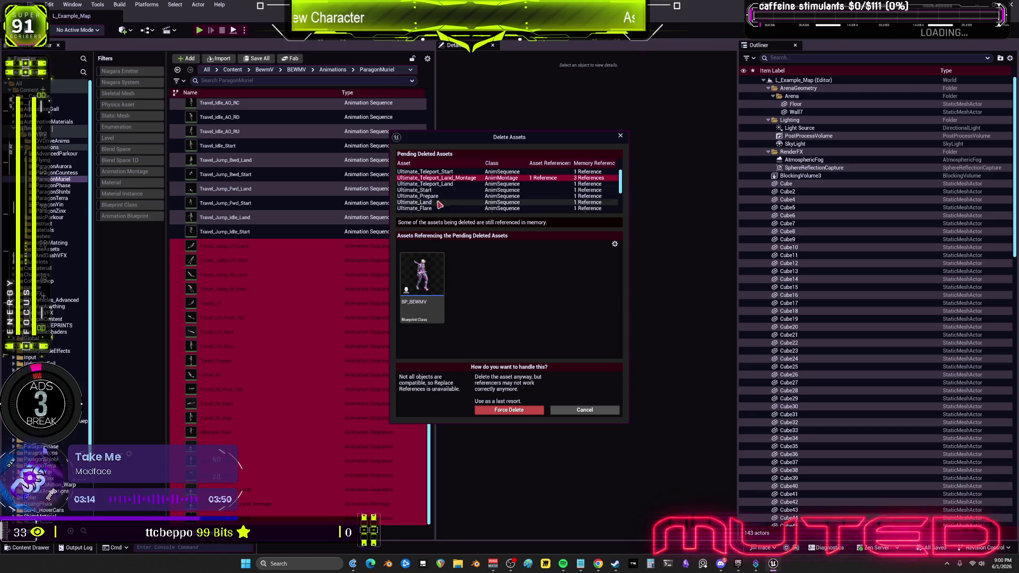
left_click(593, 410)
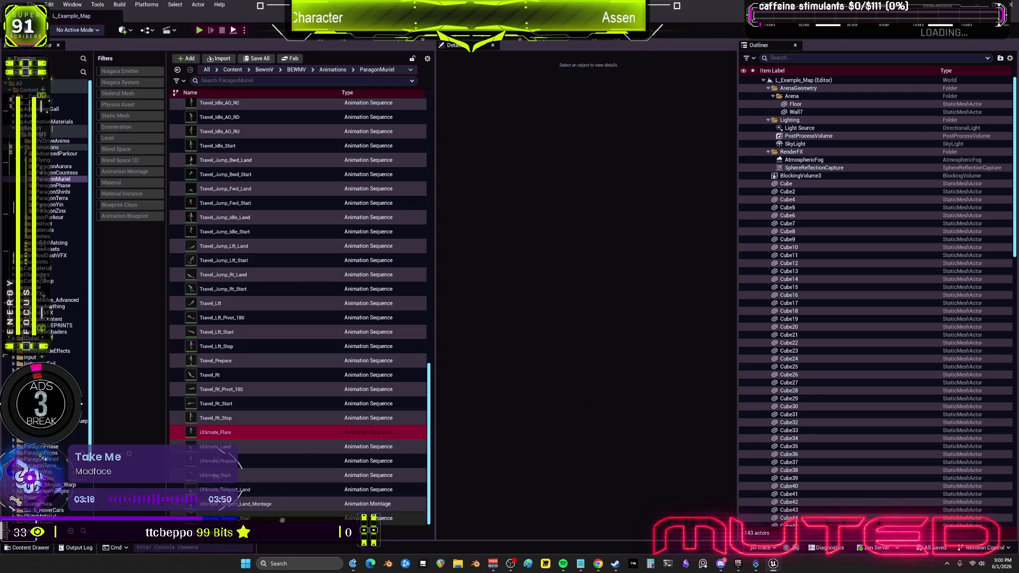
left_click(342, 518)
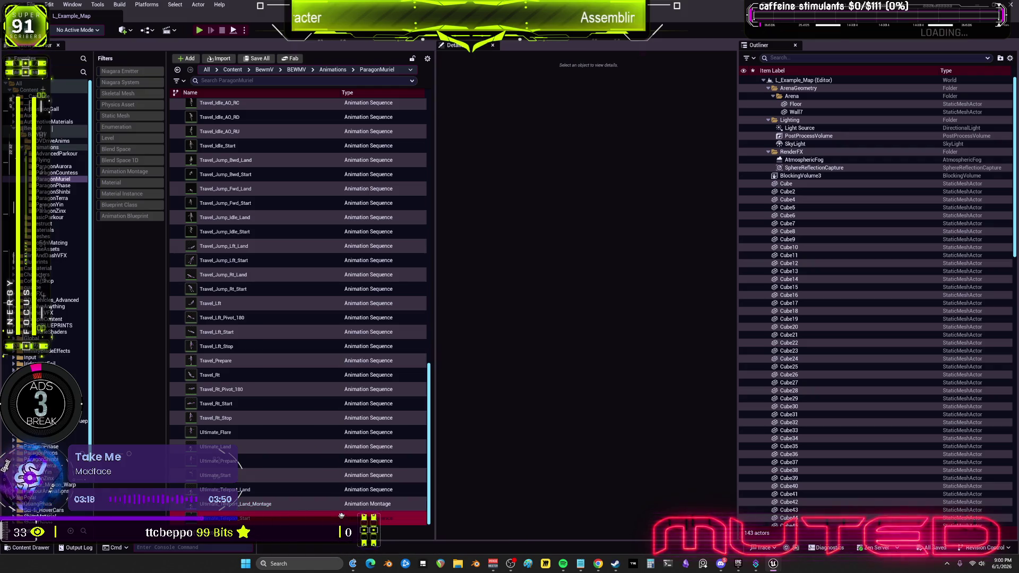
key("Delete")
left_click(477, 410)
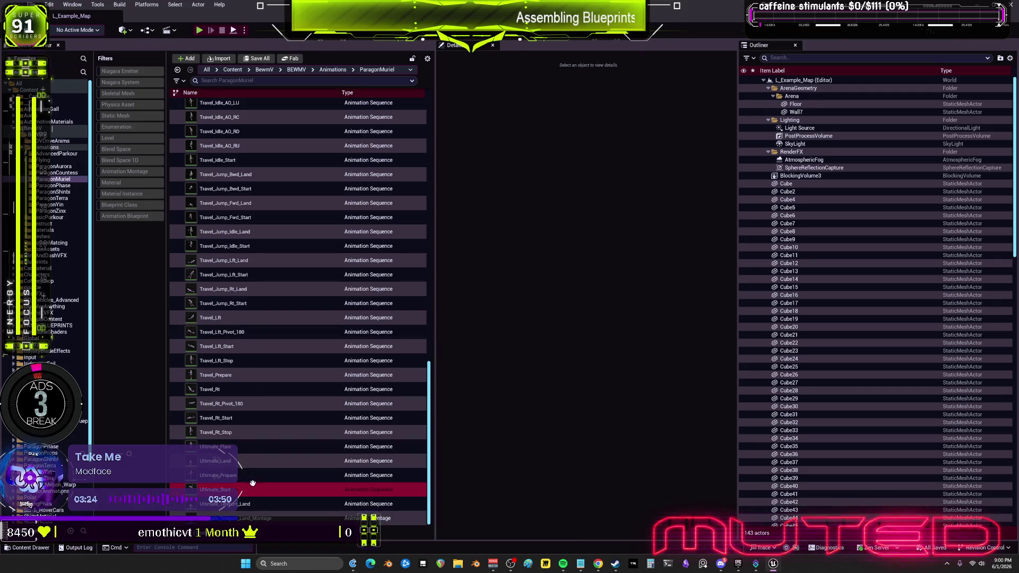
Open Ultimate_Teleport_Land_Montage's Reference Viewer and re-center it on BP_BEWMV's dependencies
right_click(253, 517)
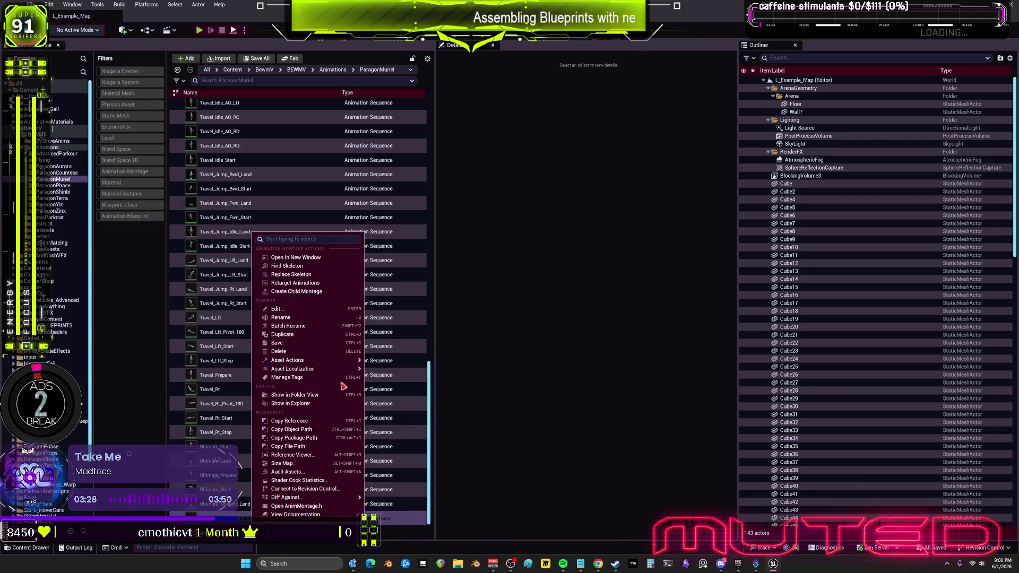
mouse_move(347, 363)
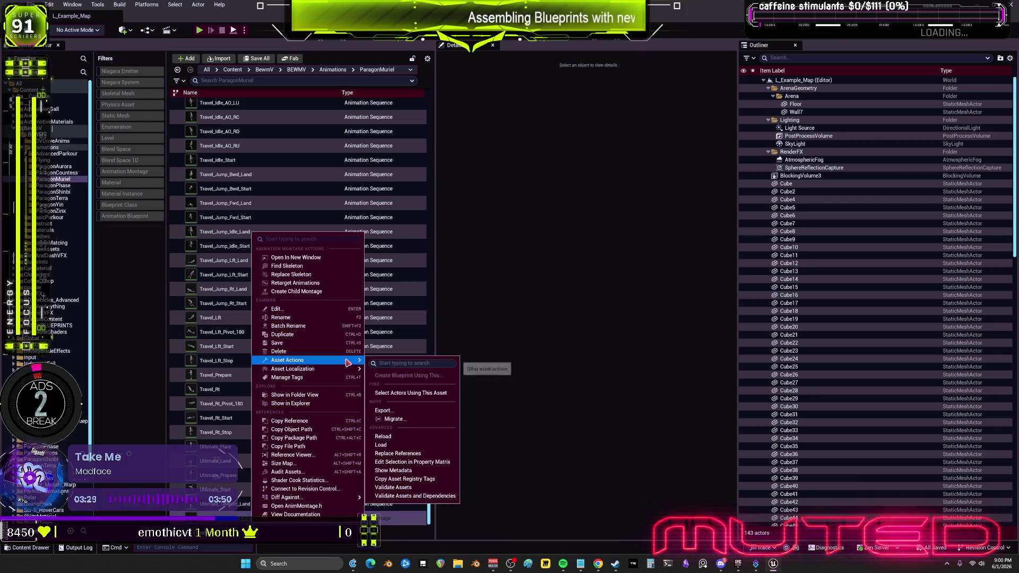
left_click(321, 458)
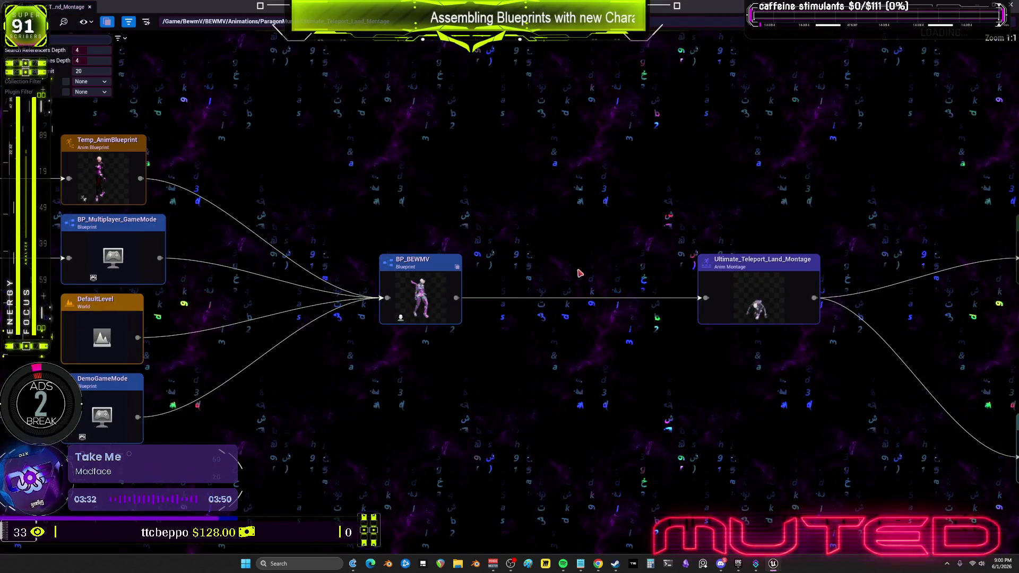
scroll(214, 279, "up", 2)
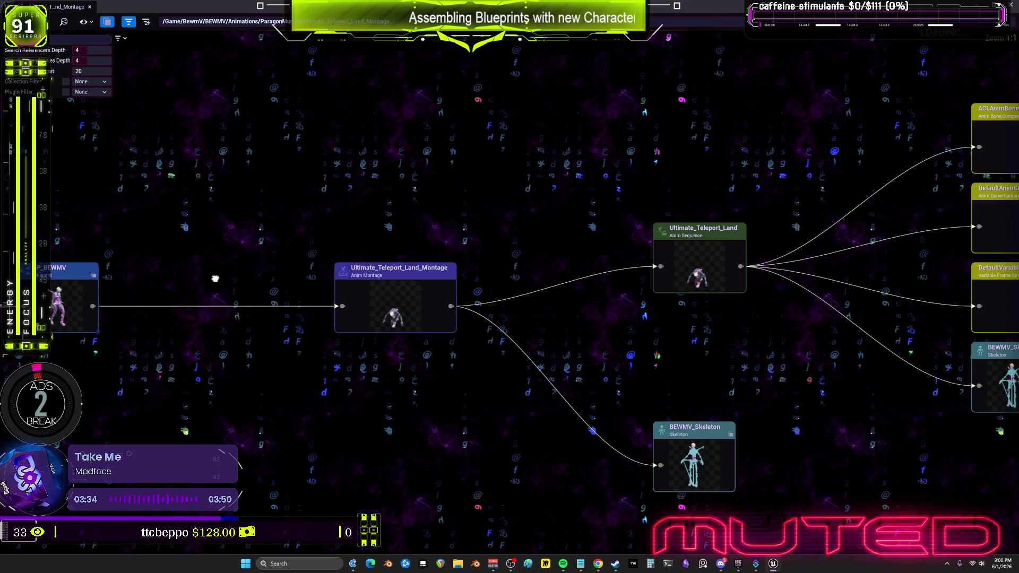
double_click(64, 297)
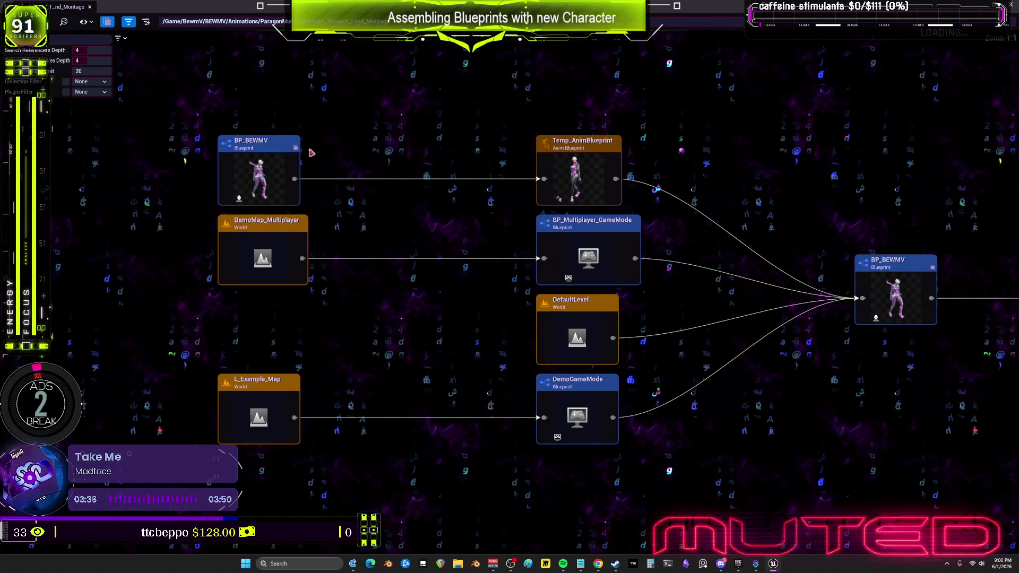
double_click(267, 153)
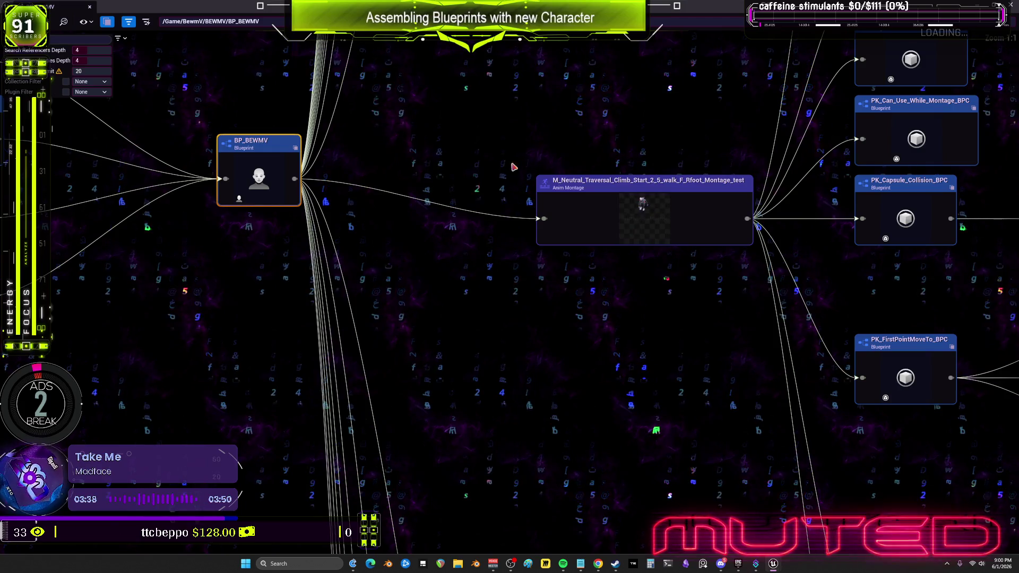
right_click(231, 144)
In BP_BEWMV, switch the 'land' Play Montage node to vault_example_Montage, then compile and save
left_click(249, 175)
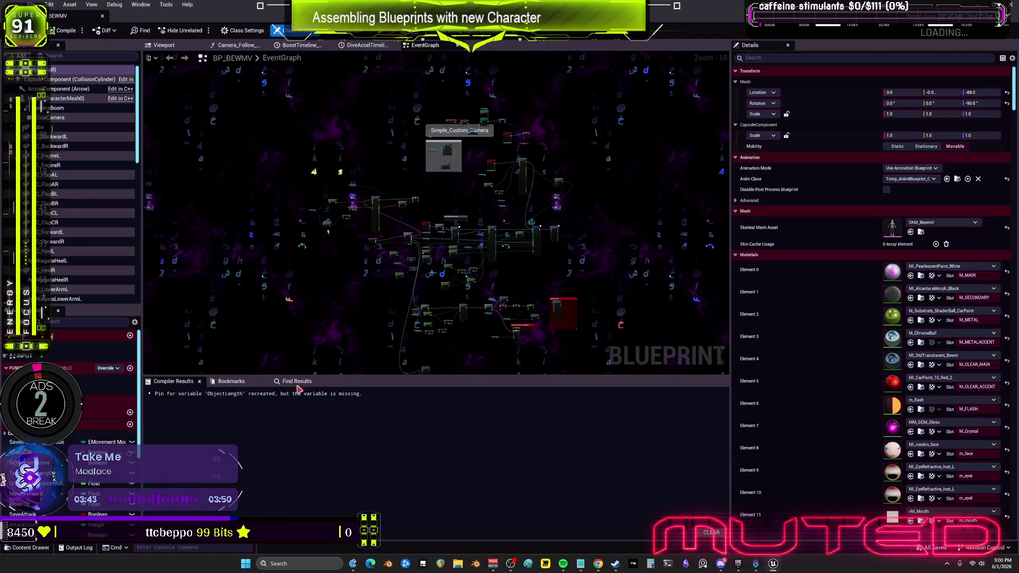
left_click(294, 381)
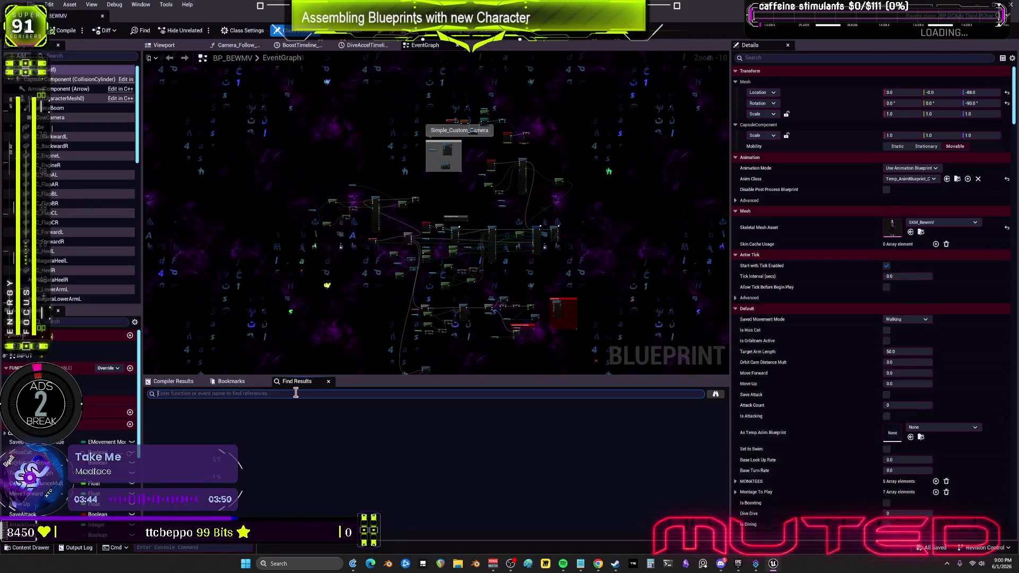
type("land")
key("Return")
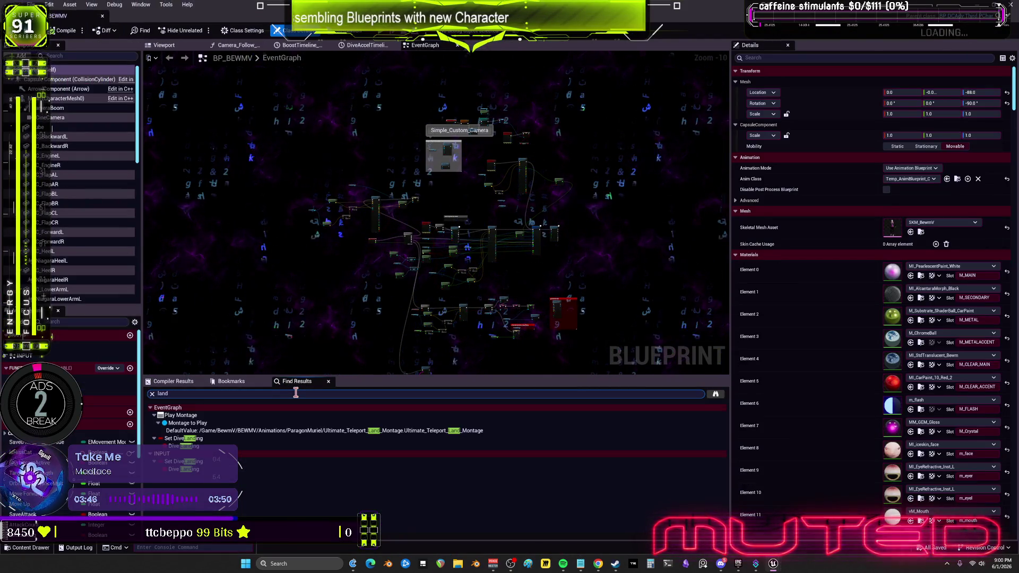
left_click(264, 428)
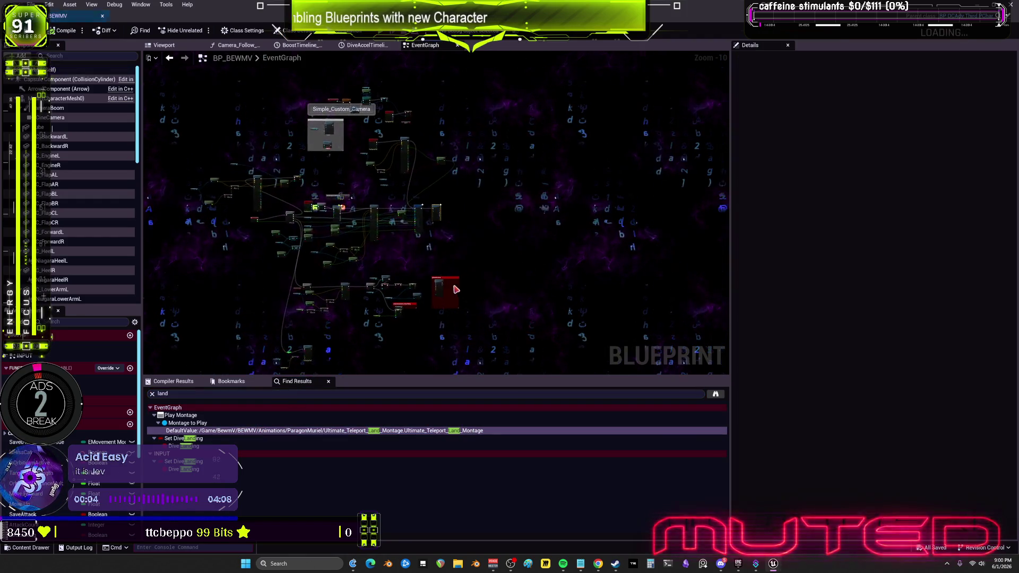
scroll(445, 223, "down", 3)
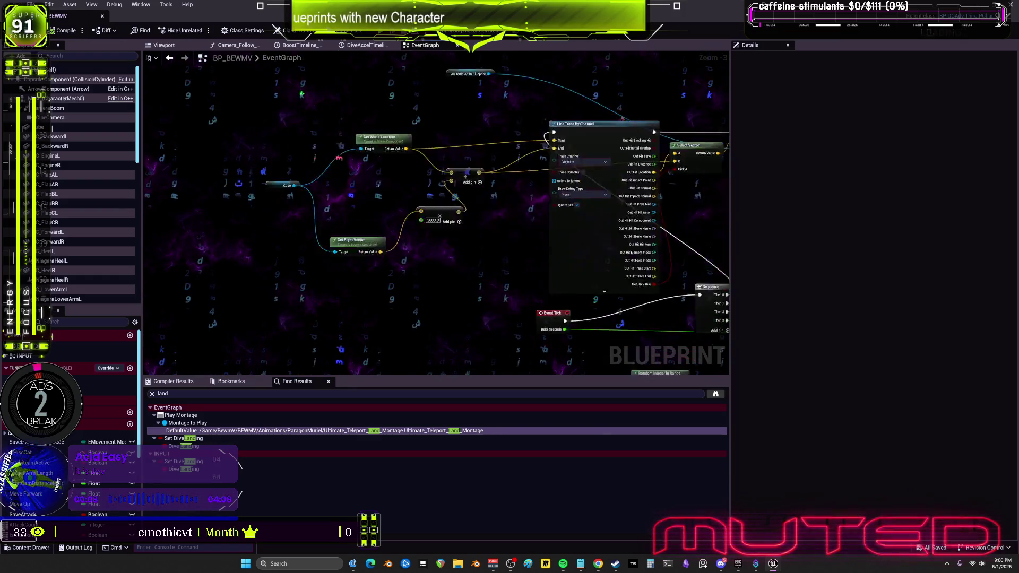
scroll(525, 242, "up", 3)
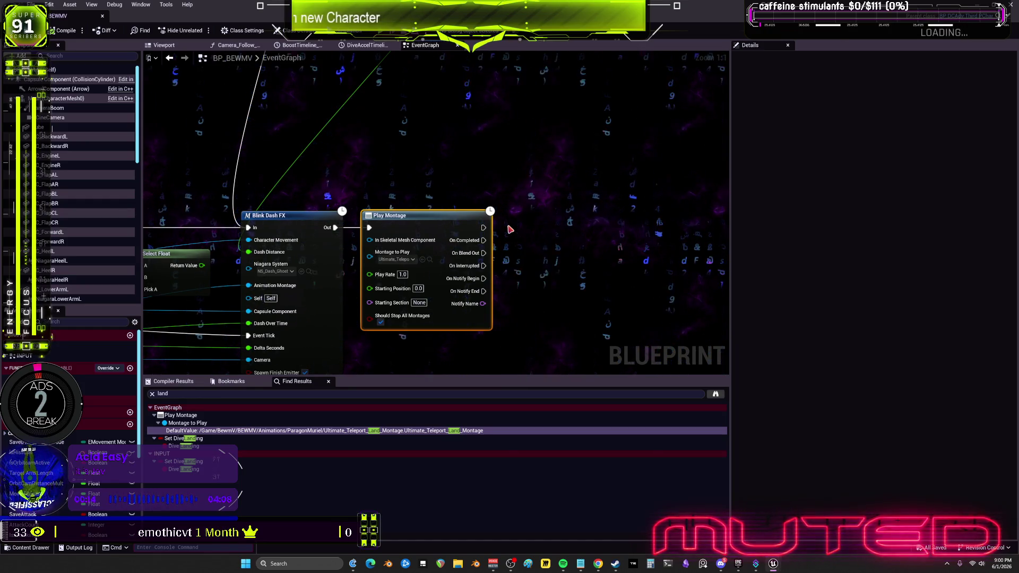
left_click(397, 258)
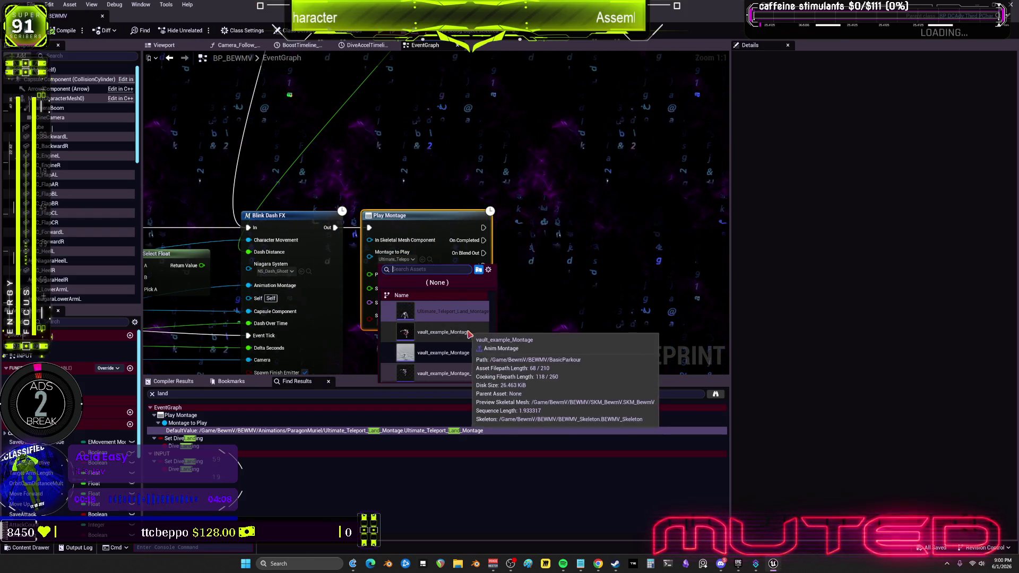
left_click(446, 331)
left_click(67, 33)
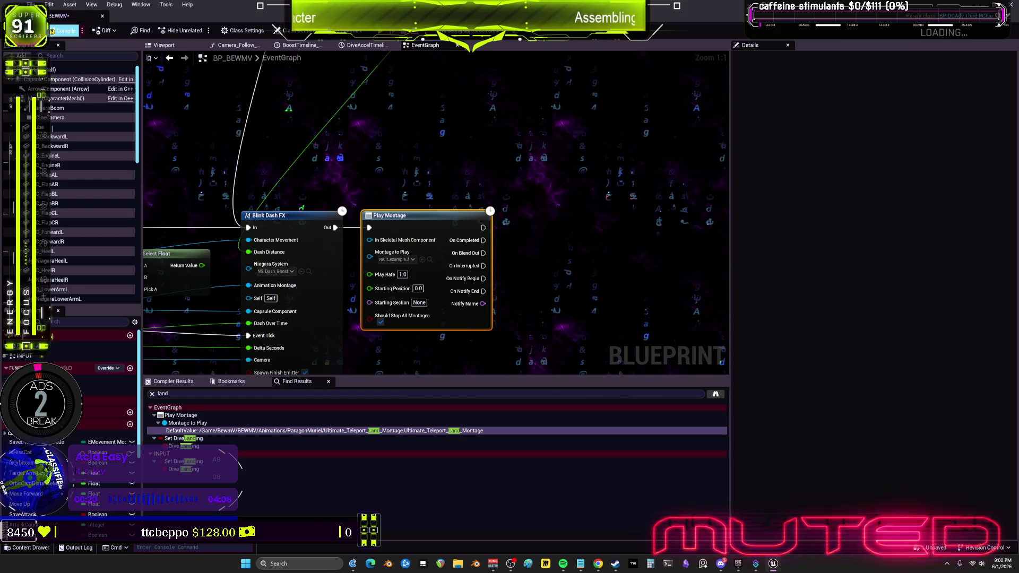
key("ctrl+s")
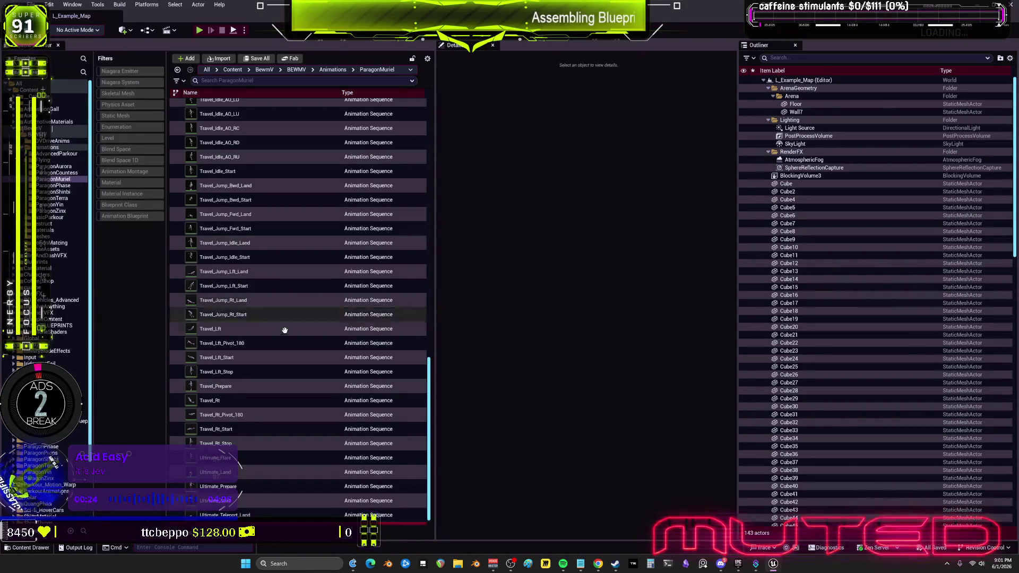
Try deleting all ParagonMuriel assets, then only Jump_Loop_, cancelling both because of references
scroll(285, 330, "down", 1)
scroll(300, 314, "up", 5)
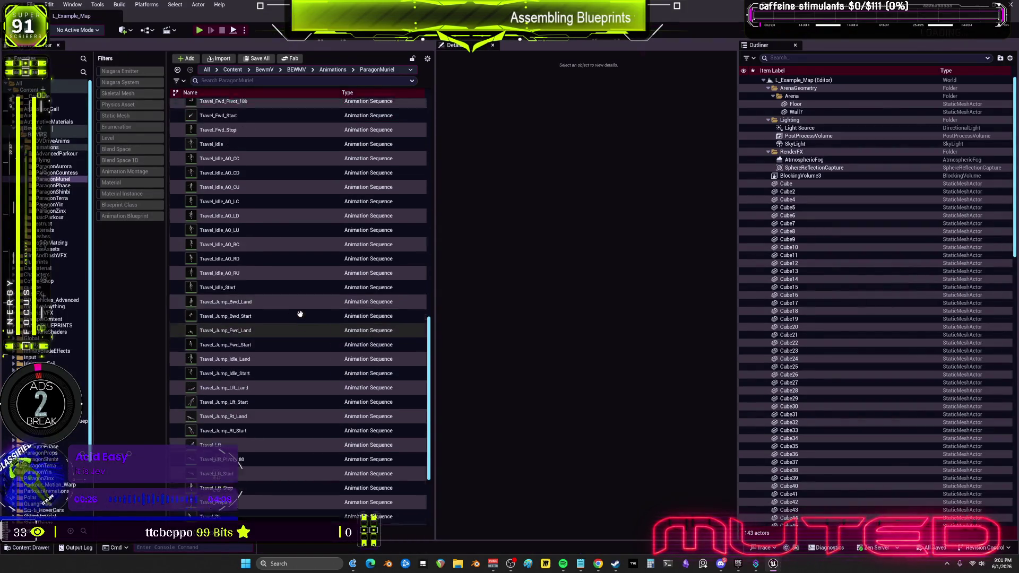
scroll(300, 314, "up", 15)
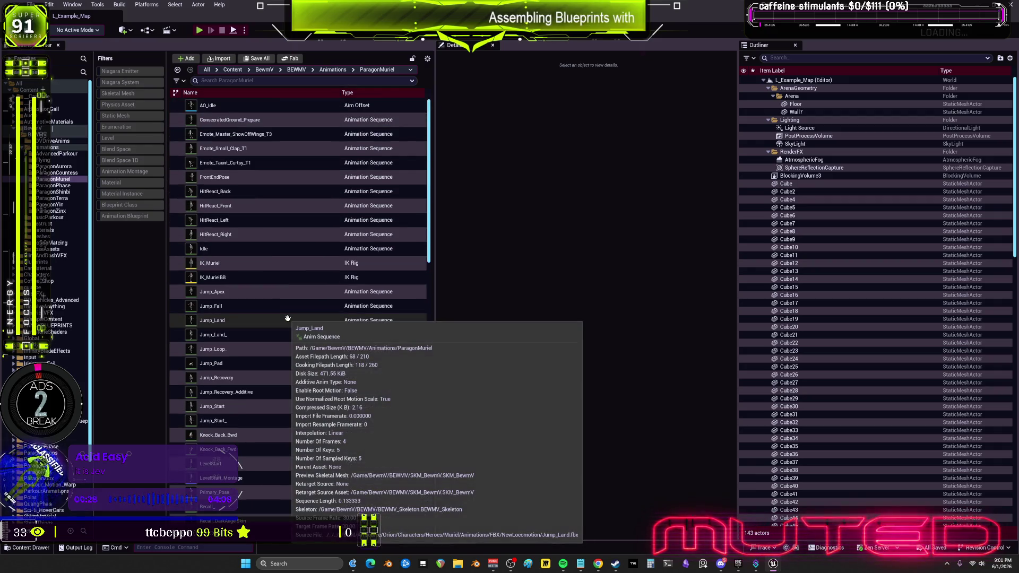
scroll(288, 318, "down", 3)
scroll(288, 360, "up", 5)
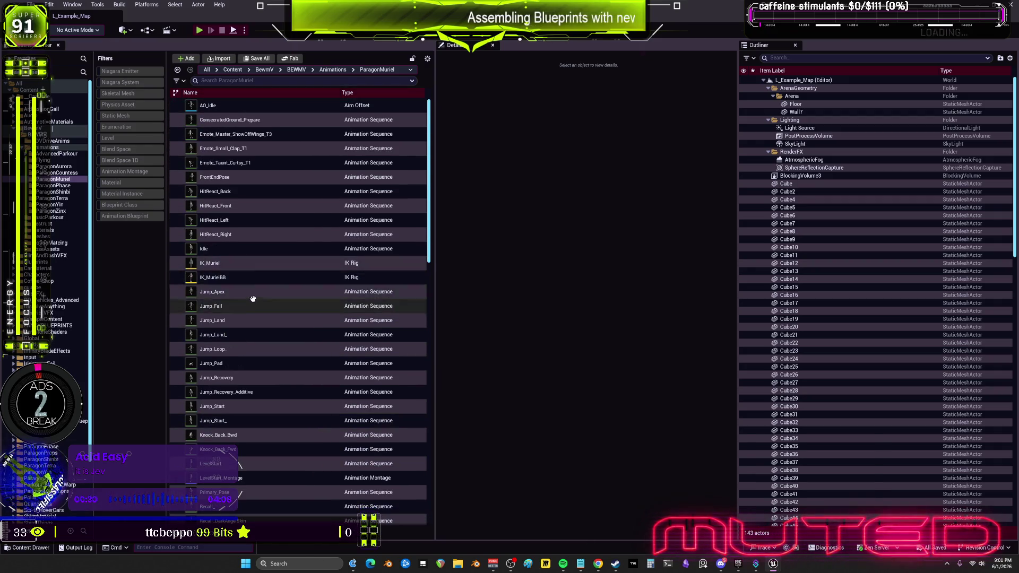
key("ctrl+a")
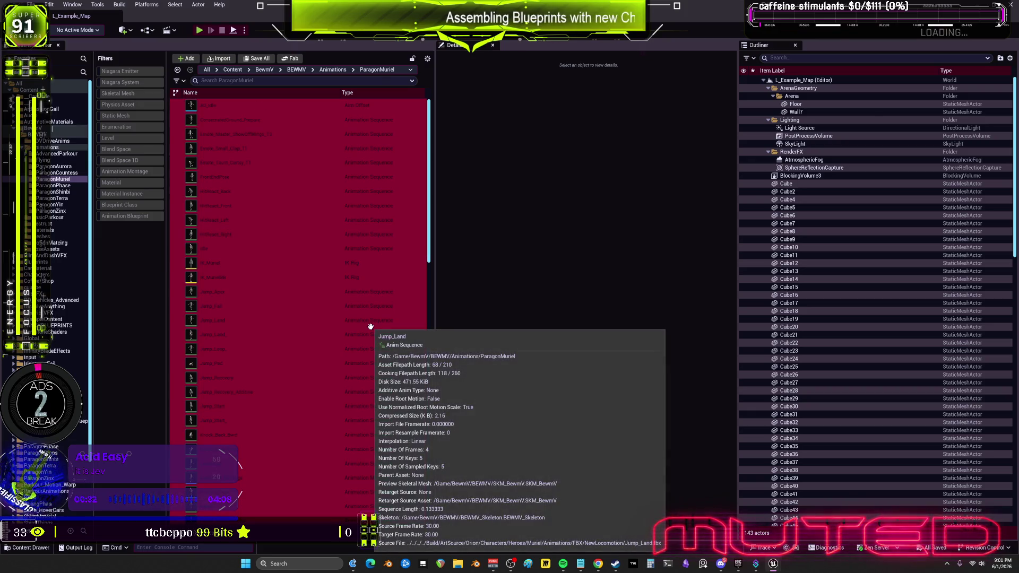
key("Delete")
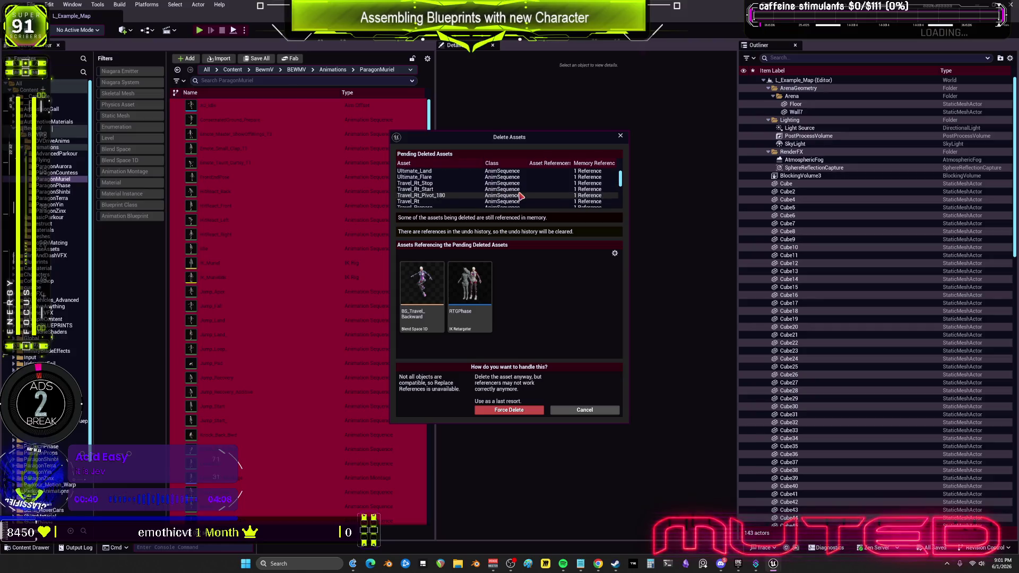
scroll(522, 196, "down", 10)
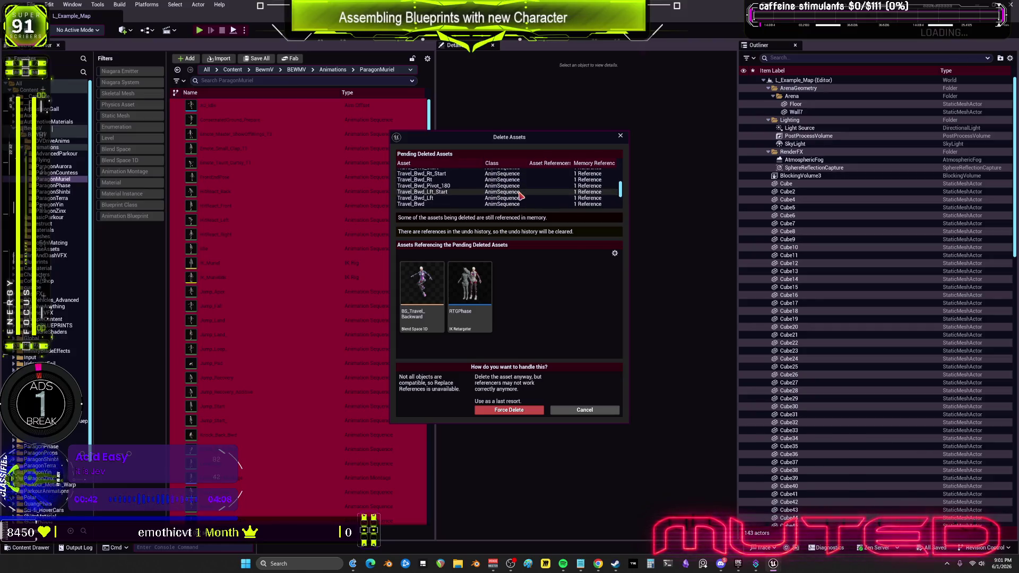
scroll(521, 195, "down", 5)
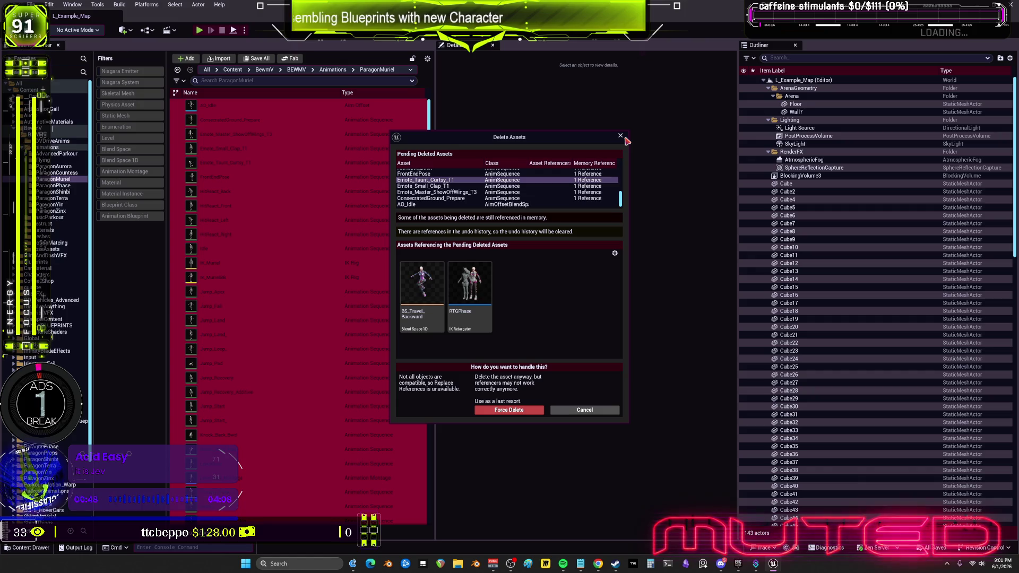
left_click(225, 350)
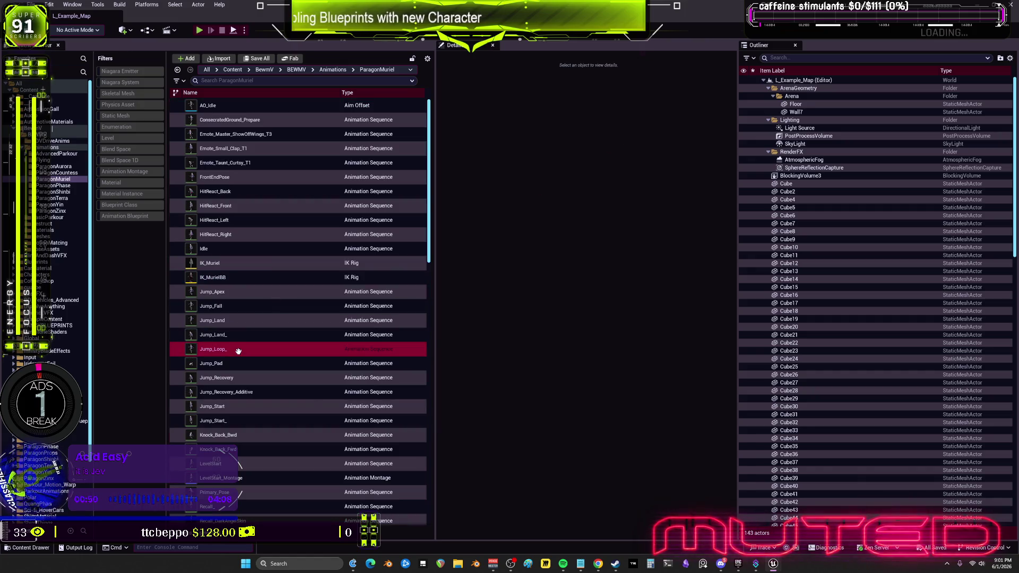
right_click(227, 351)
left_click(259, 353)
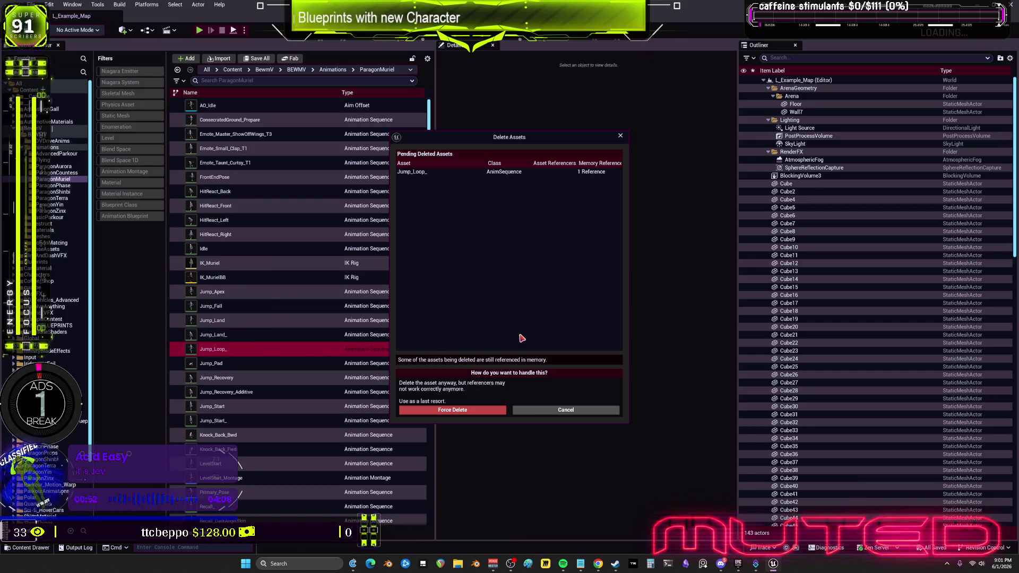
left_click(566, 410)
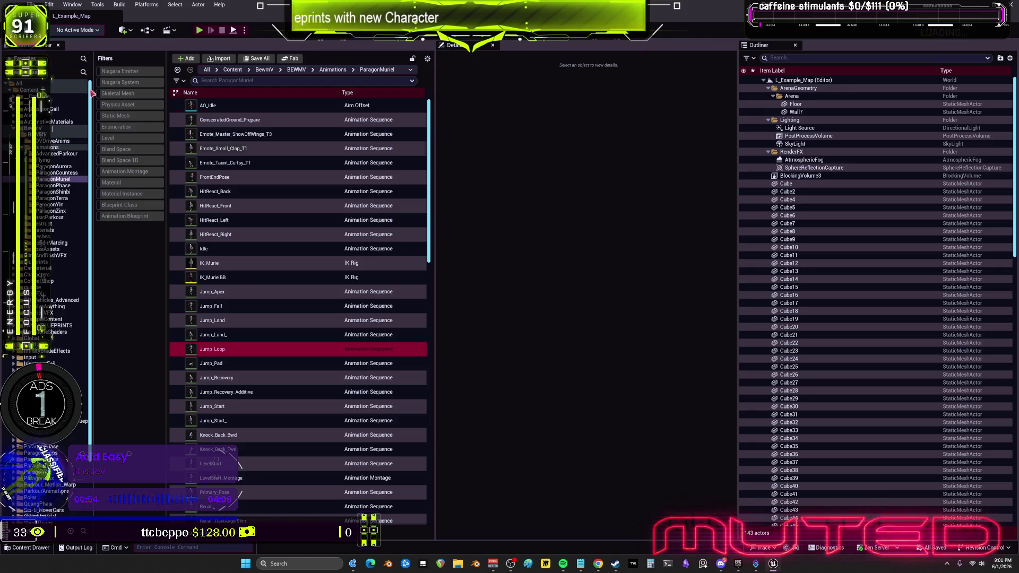
Save all modified assets and close the Unreal editor
left_click(32, 4)
left_click(81, 123)
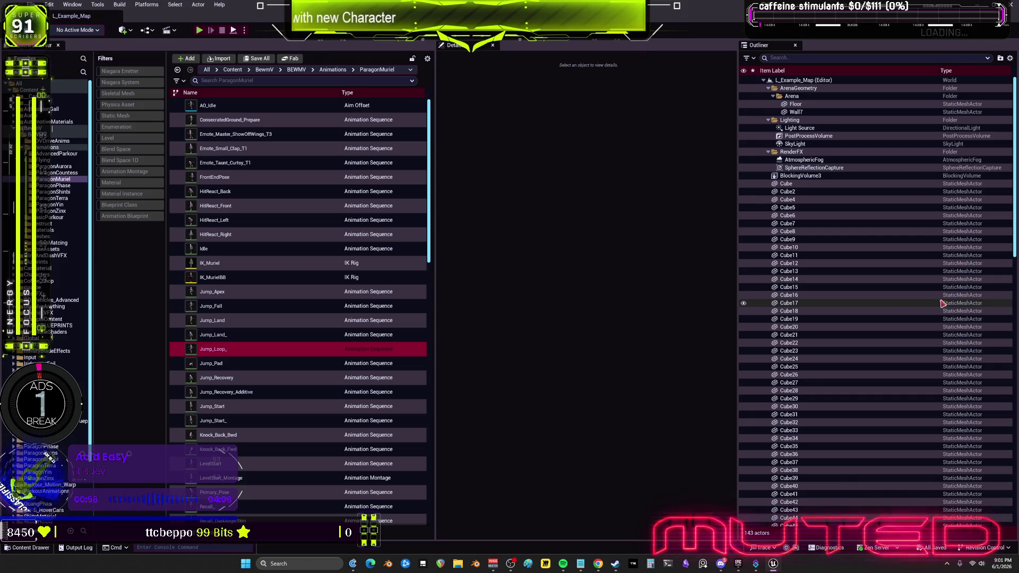
left_click(1011, 9)
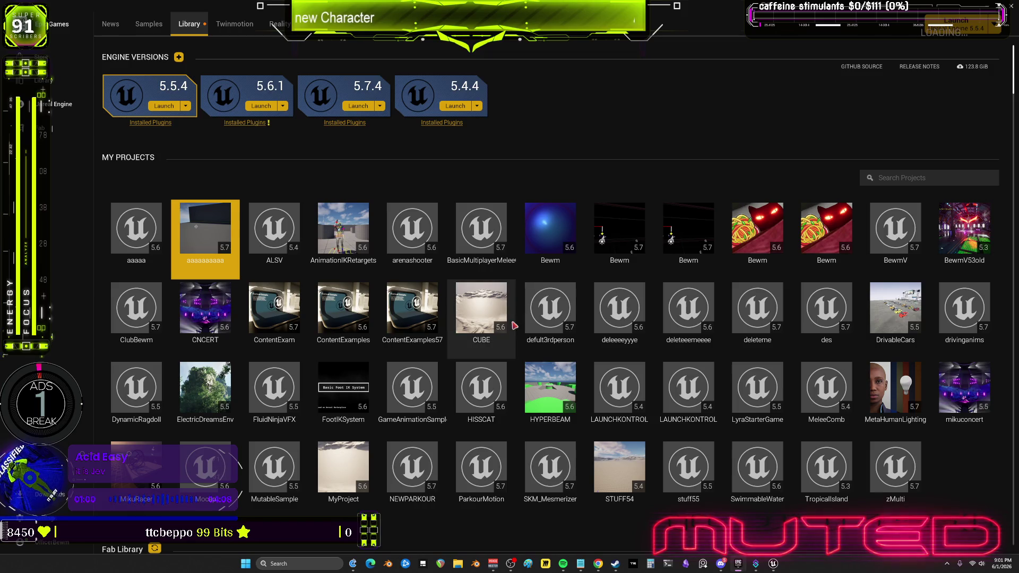
Launch the aaaaaaaaaa project from the launcher library and return to the open Unreal editor
left_click(774, 563)
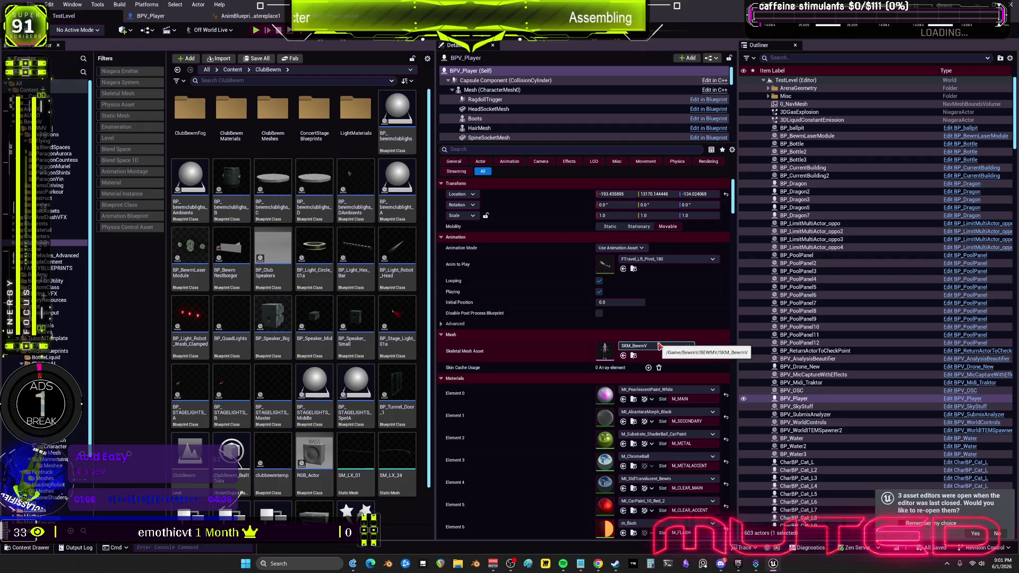
key("alt+Tab")
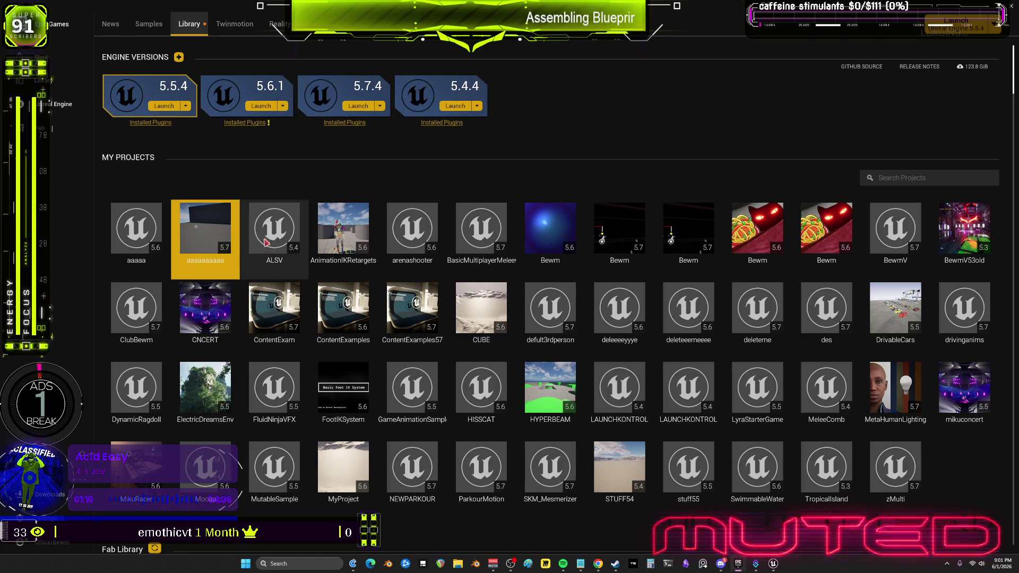
double_click(235, 242)
left_click(772, 566)
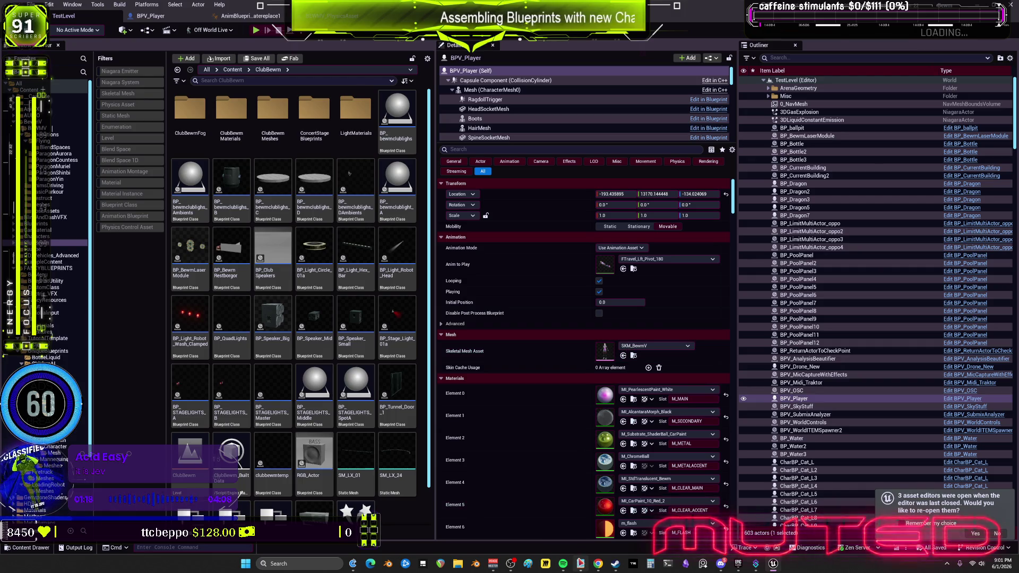
Add 'reimport skeleton' and 'making flying only state anim bp/ migrate / check' to the top of the Notepad to-do list
left_click(580, 564)
triple_click(362, 140)
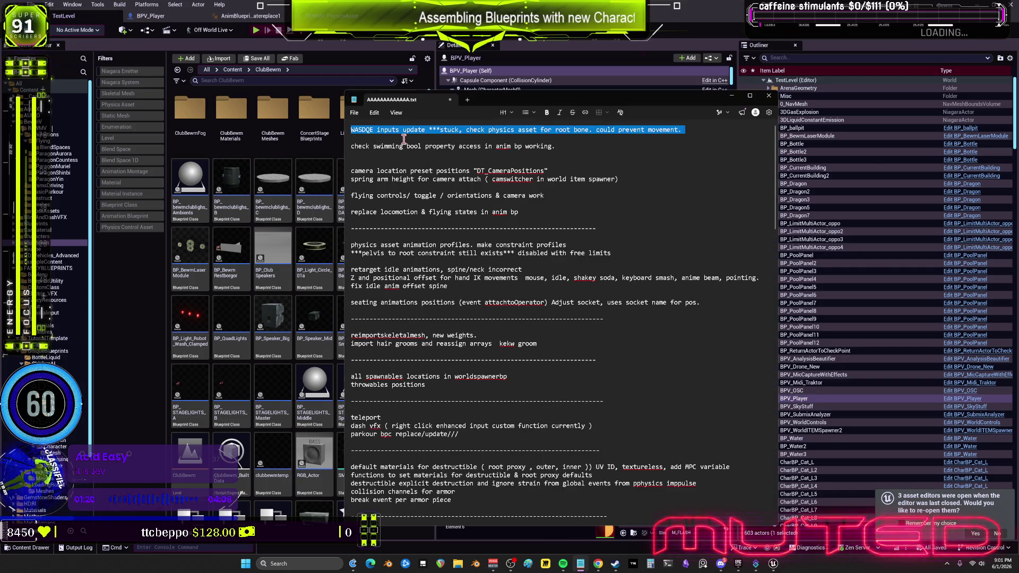
left_click(351, 133)
key("Return")
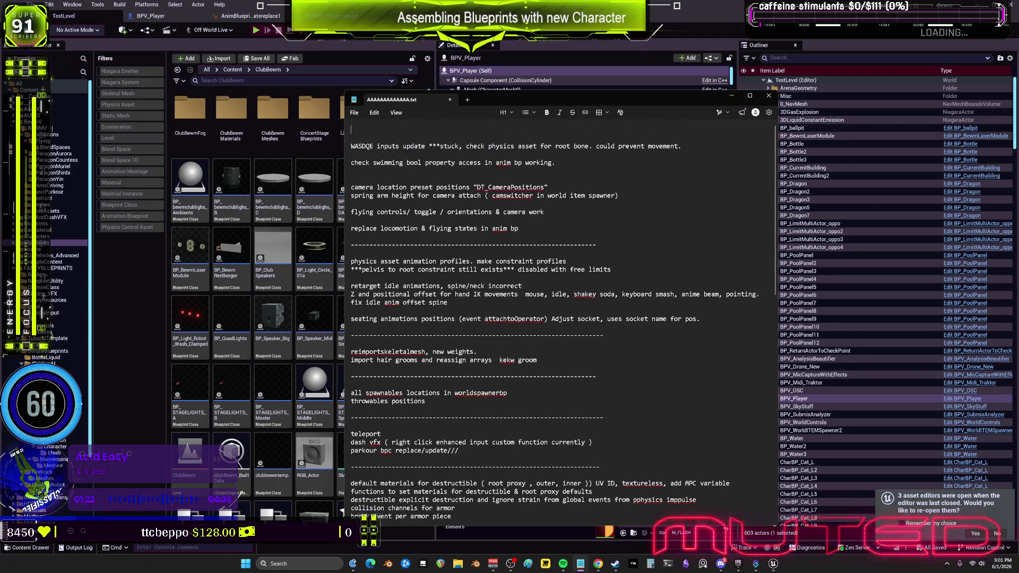
key("Return")
key("Up")
type("reim")
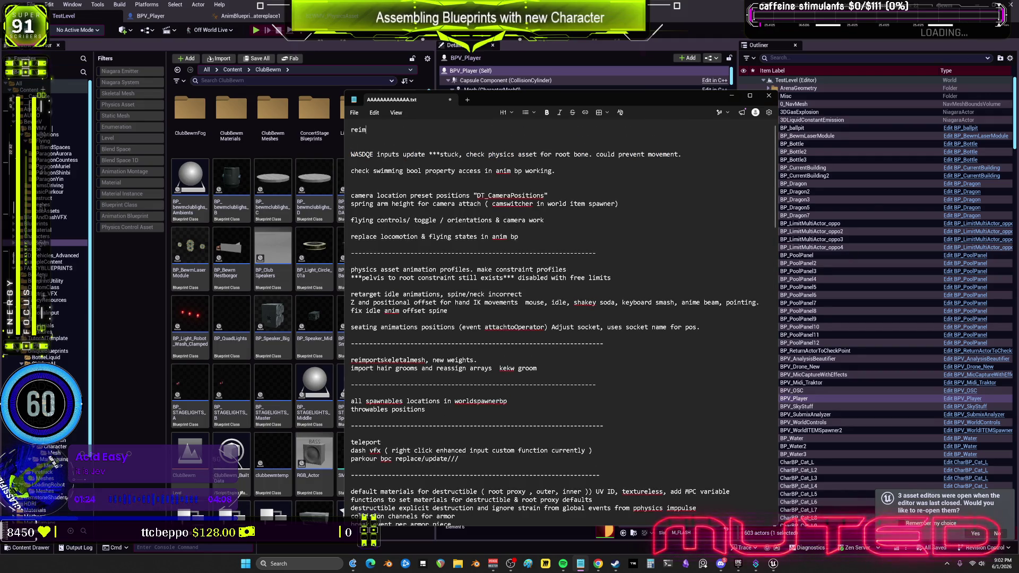
type("port skeleton")
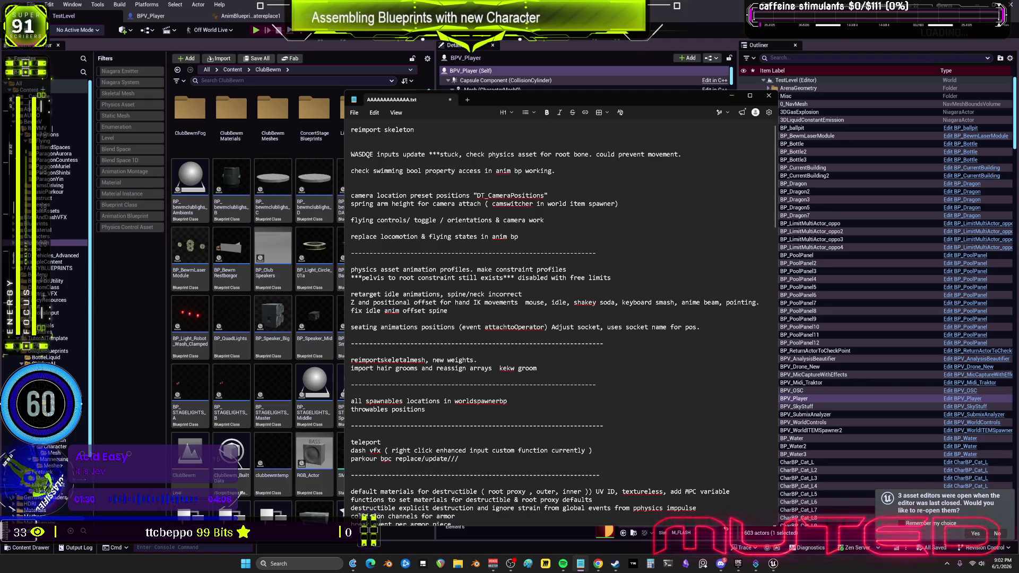
key("Return")
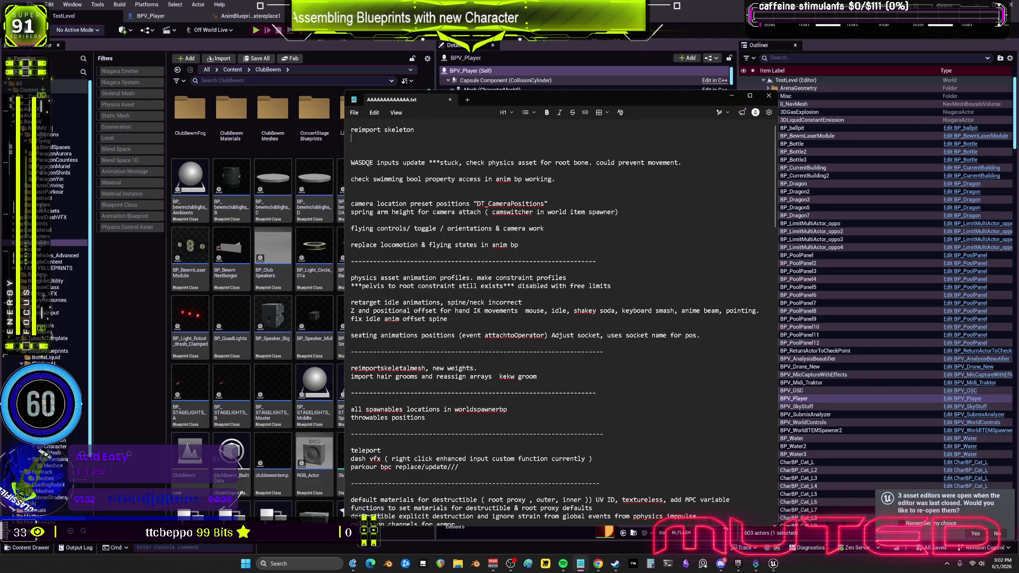
type("mir")
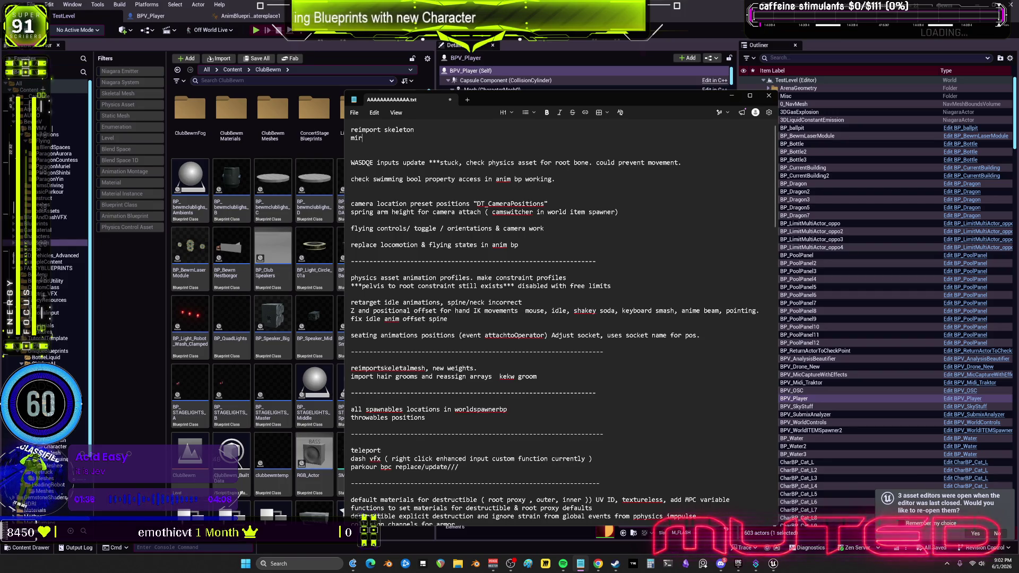
key("BackSpace")
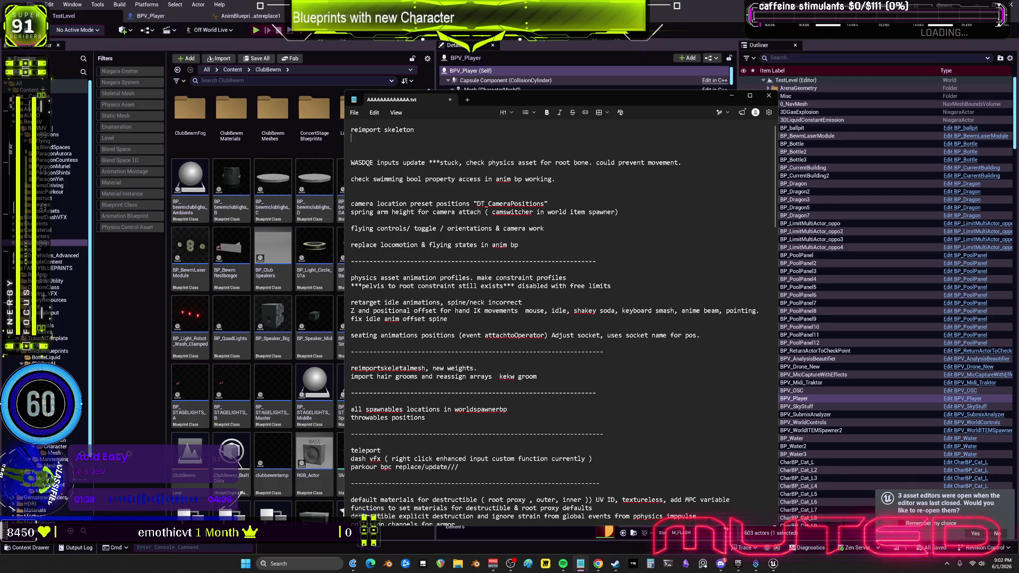
type("ma")
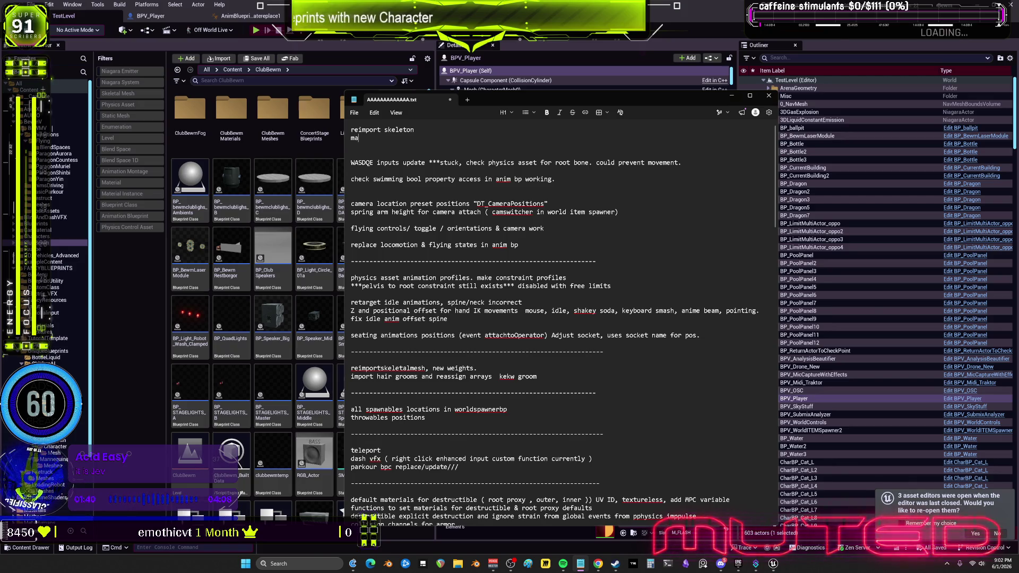
type("king flying o")
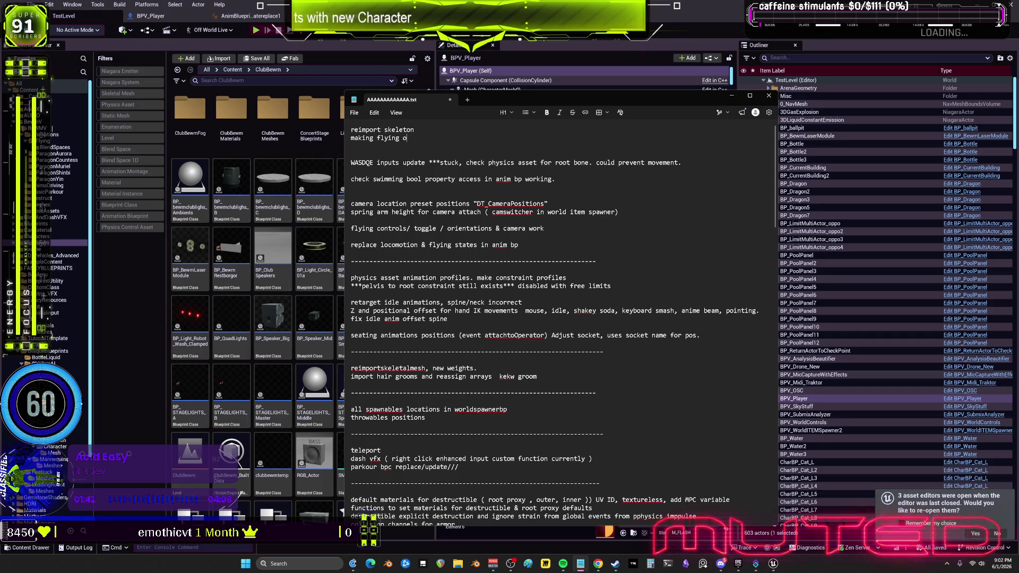
type("nly state an")
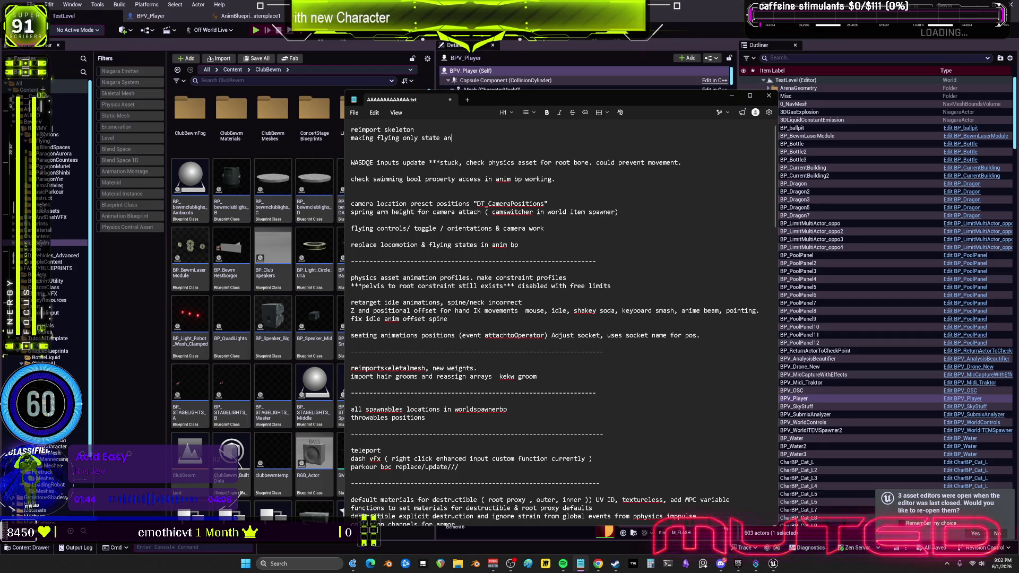
type("im bp/ migrate / check")
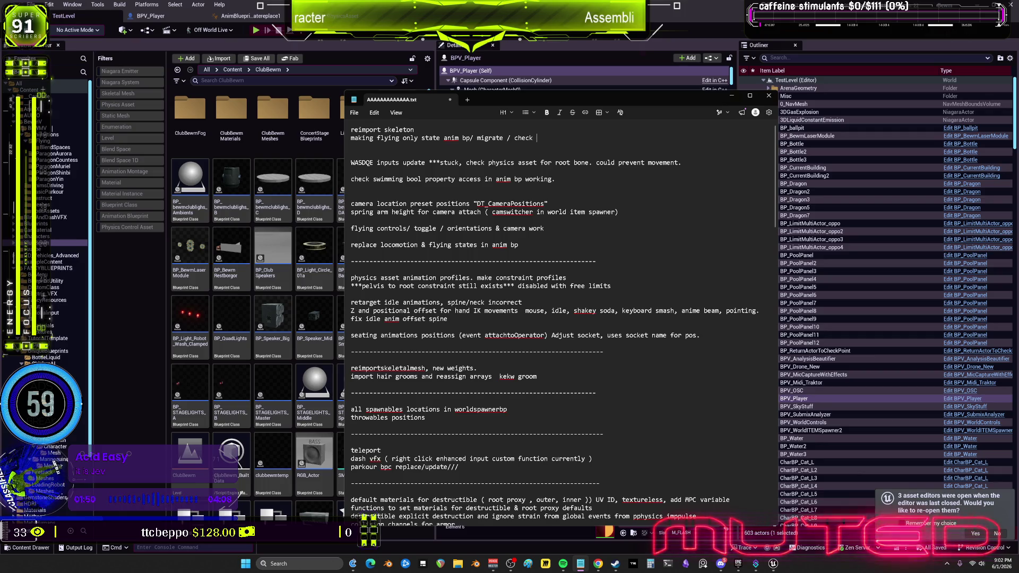
left_click(231, 390)
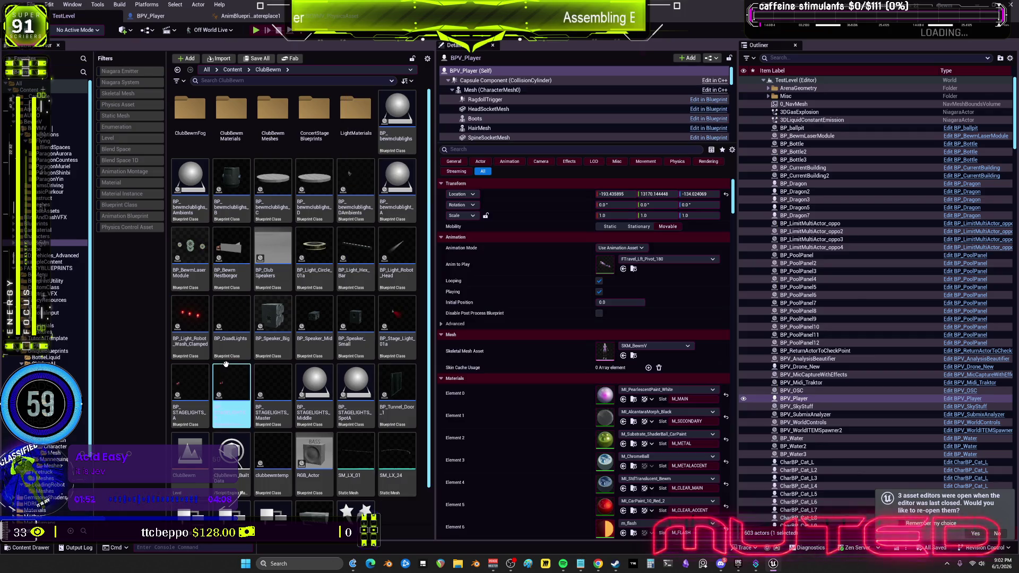